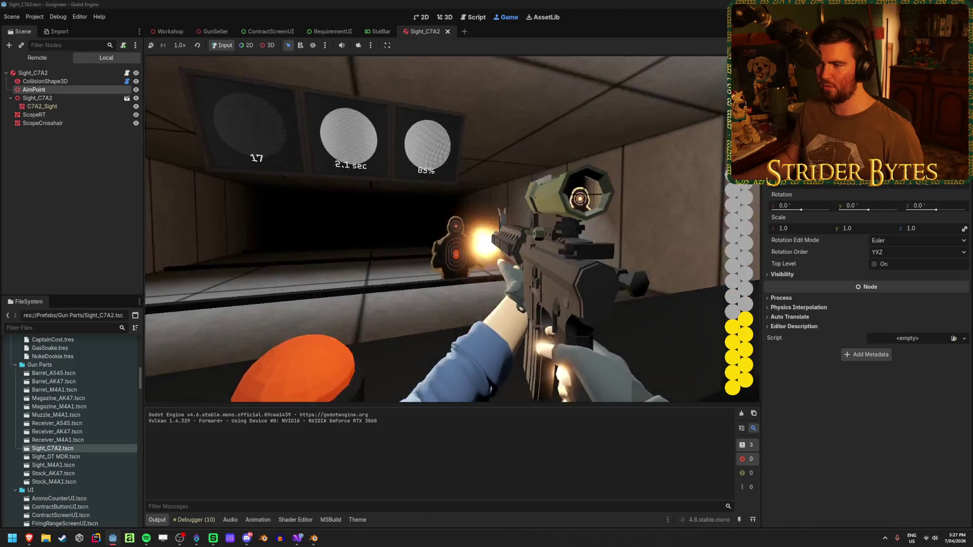
- Aim down the C7A2 scope and fire several rounds at the range targets
{"action": "right_click", "coordinate": [436, 228]}
{"action": "right_click", "coordinate": [437, 228]}
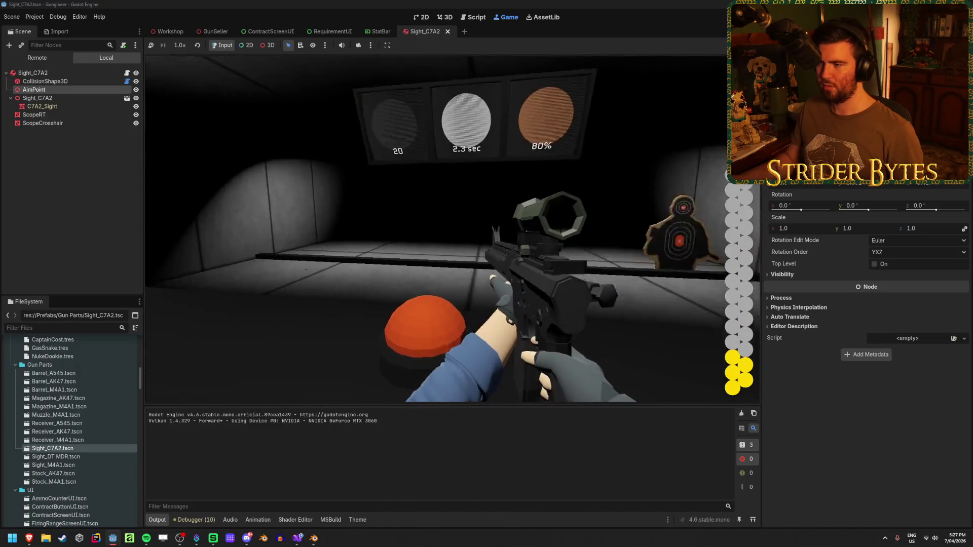
{"action": "right_click", "coordinate": [437, 228]}
{"action": "left_click", "coordinate": [437, 228]}
{"action": "left_click", "coordinate": [437, 228]}
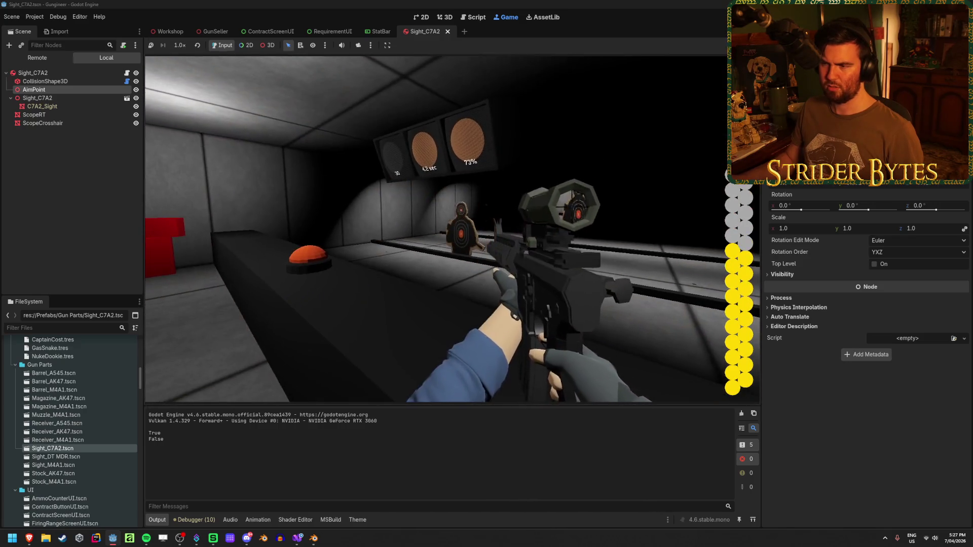
{"action": "right_click", "coordinate": [453, 222]}
{"action": "left_click", "coordinate": [454, 222]}
{"action": "left_click", "coordinate": [453, 221]}
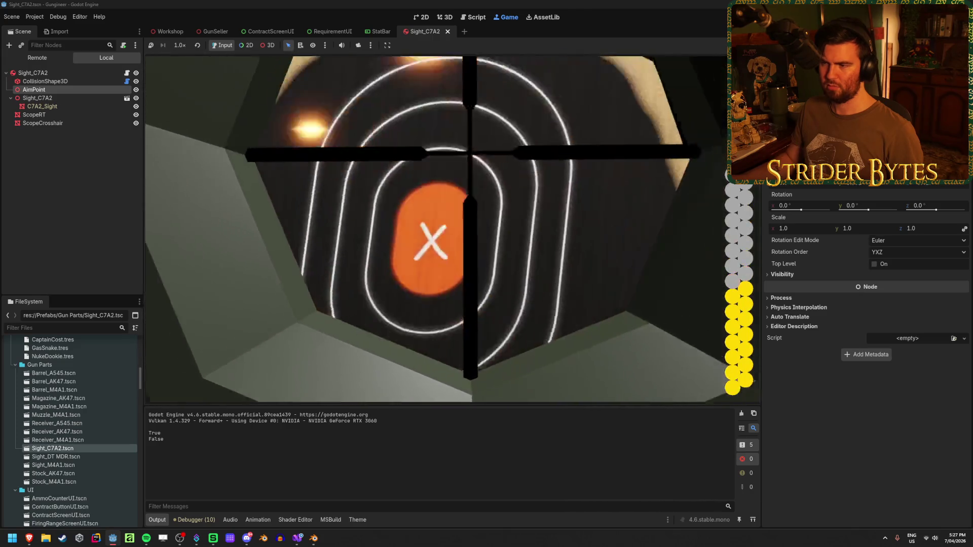
{"action": "left_click", "coordinate": [453, 222]}
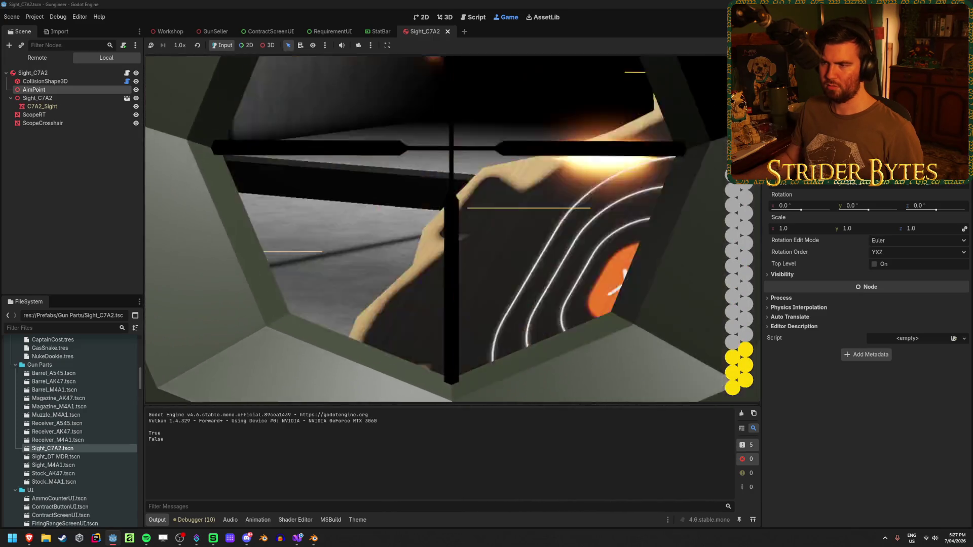
- Lower and re-raise the scope, fire at the target's centre, then reload
{"action": "right_click", "coordinate": [454, 221]}
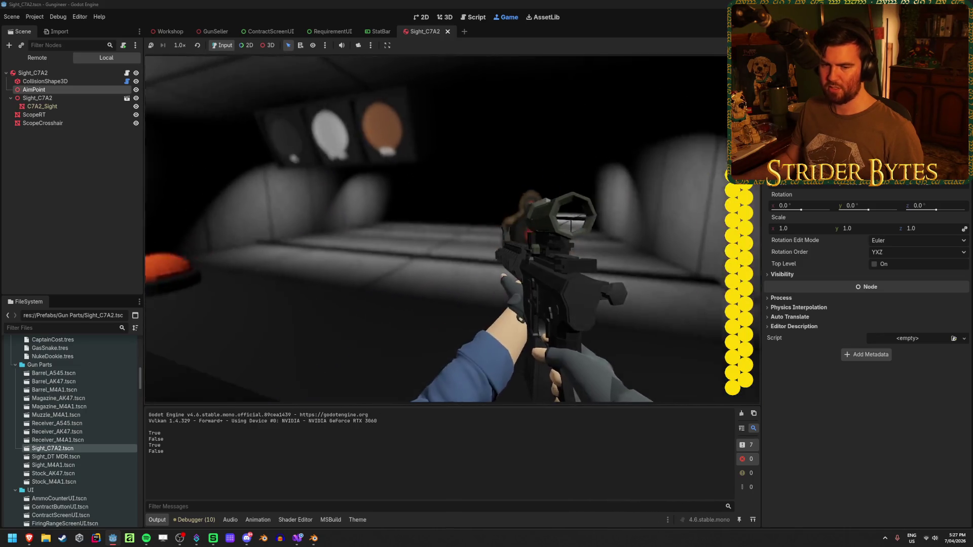
{"action": "right_click", "coordinate": [453, 221]}
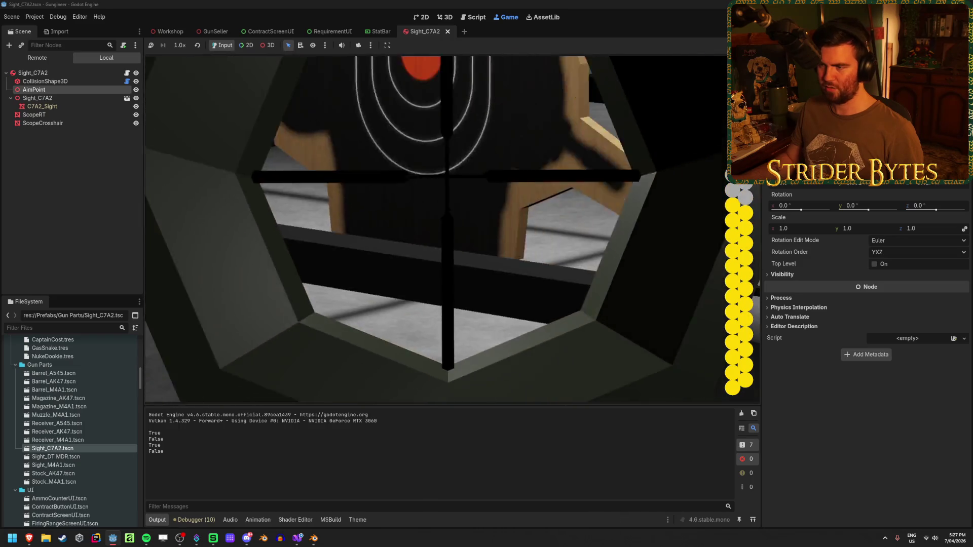
{"action": "left_click", "coordinate": [454, 221]}
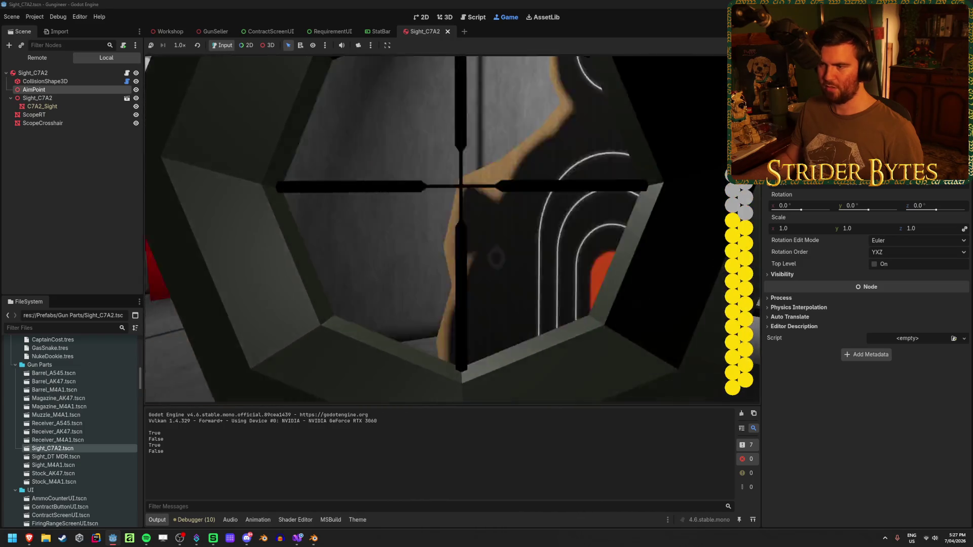
{"action": "right_click", "coordinate": [454, 222]}
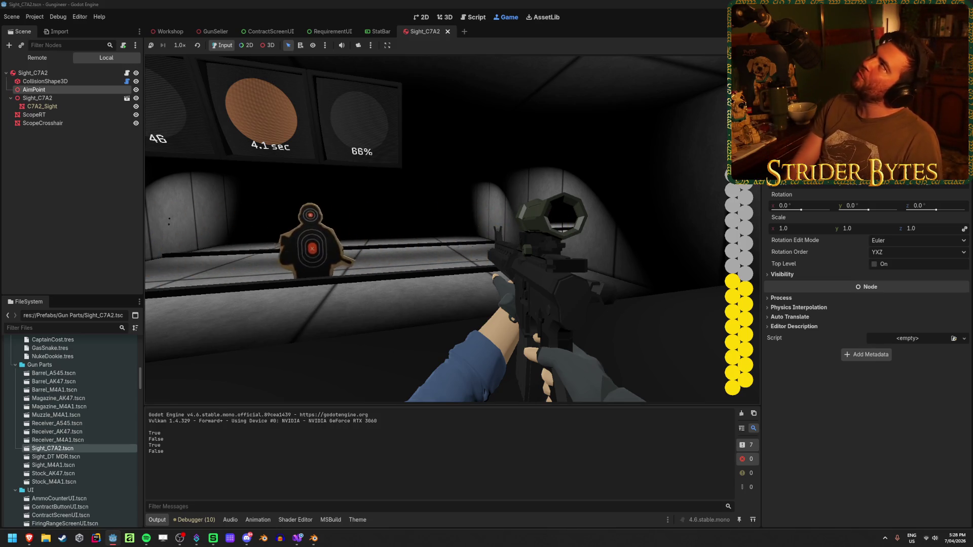
{"action": "right_click", "coordinate": [446, 210]}
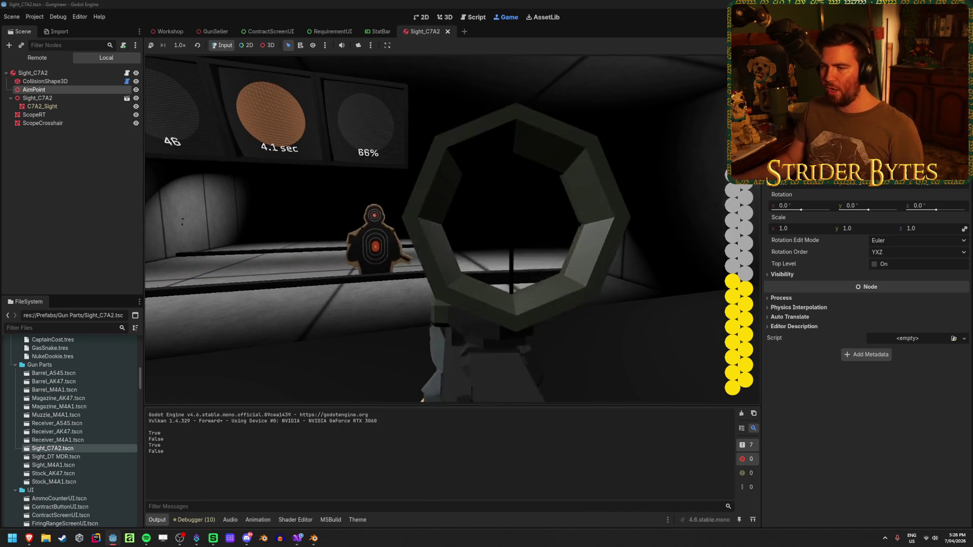
{"action": "left_click", "coordinate": [445, 210]}
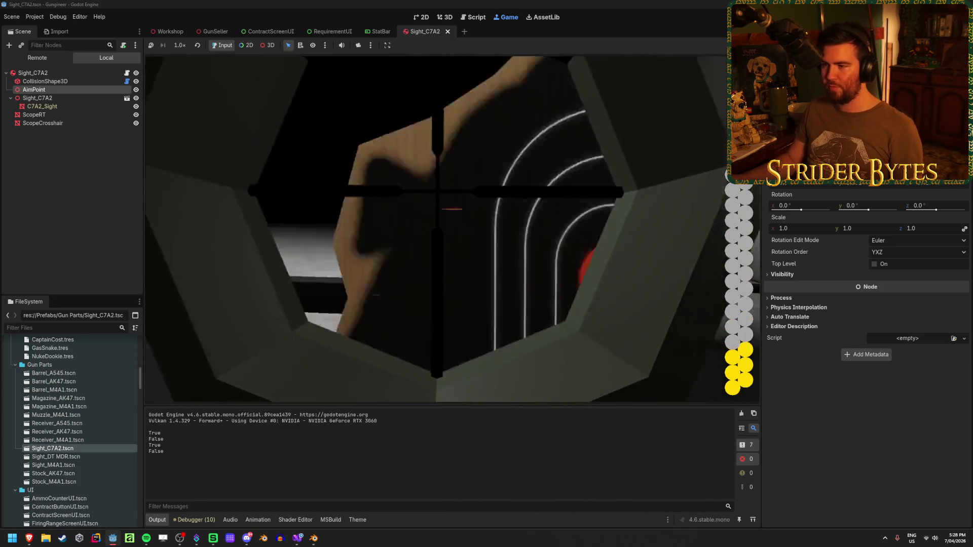
{"action": "key", "text": "r"}
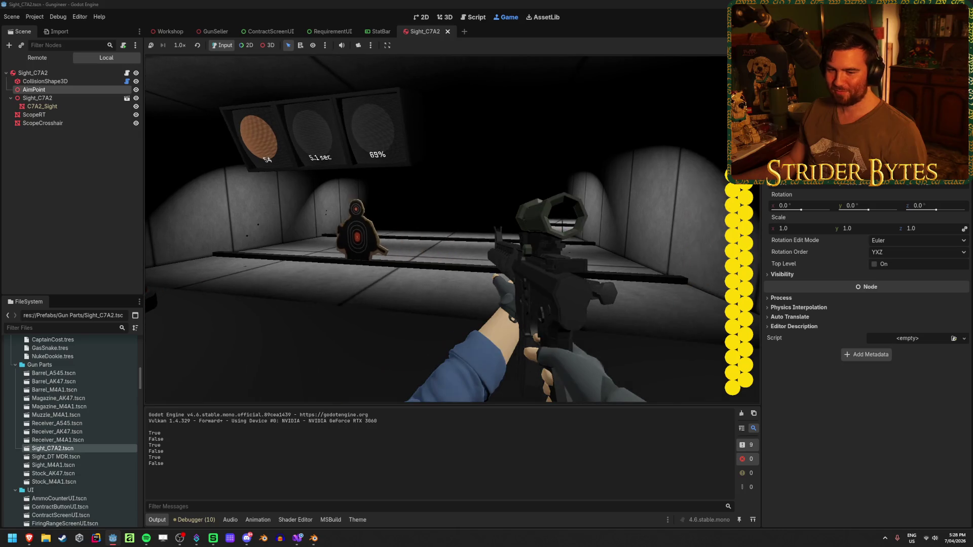
- Scope onto the red target, fire two bursts at it, and reload the rifle
{"action": "right_click", "coordinate": [231, 120]}
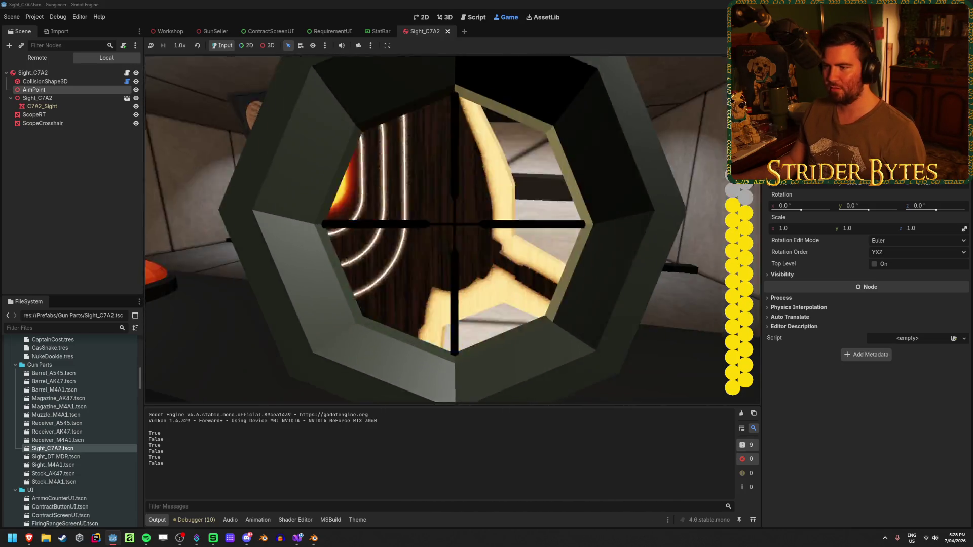
{"action": "left_click", "coordinate": [232, 120]}
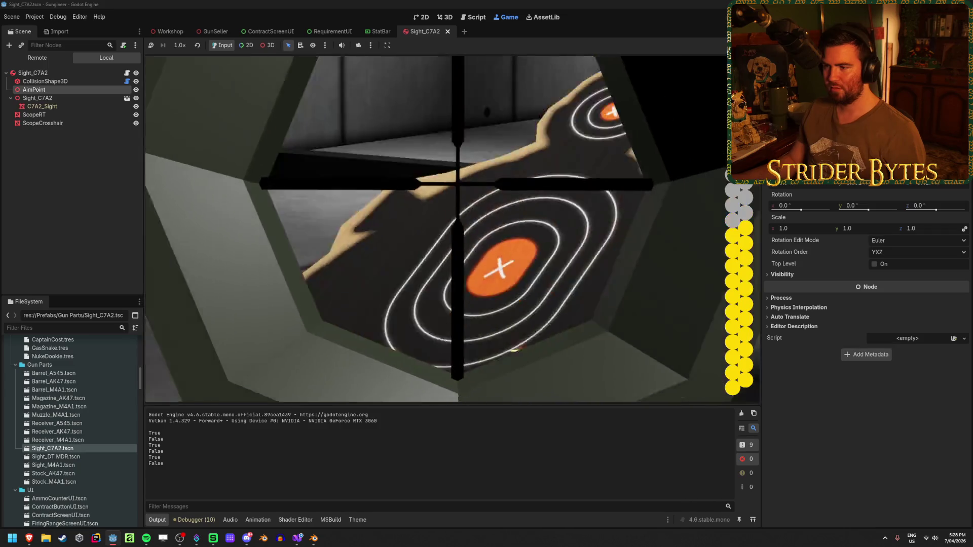
{"action": "right_click", "coordinate": [231, 120]}
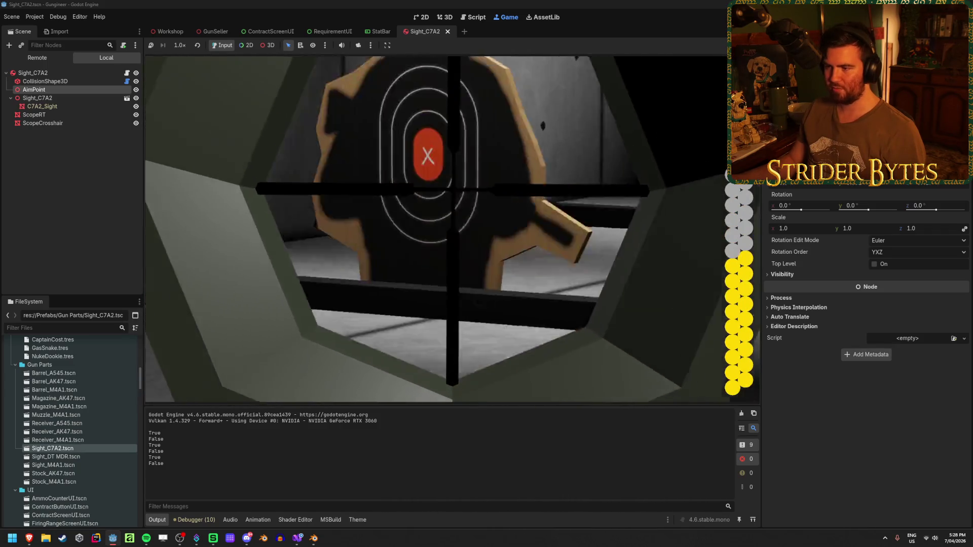
{"action": "left_click", "coordinate": [231, 120]}
{"action": "left_click", "coordinate": [232, 120]}
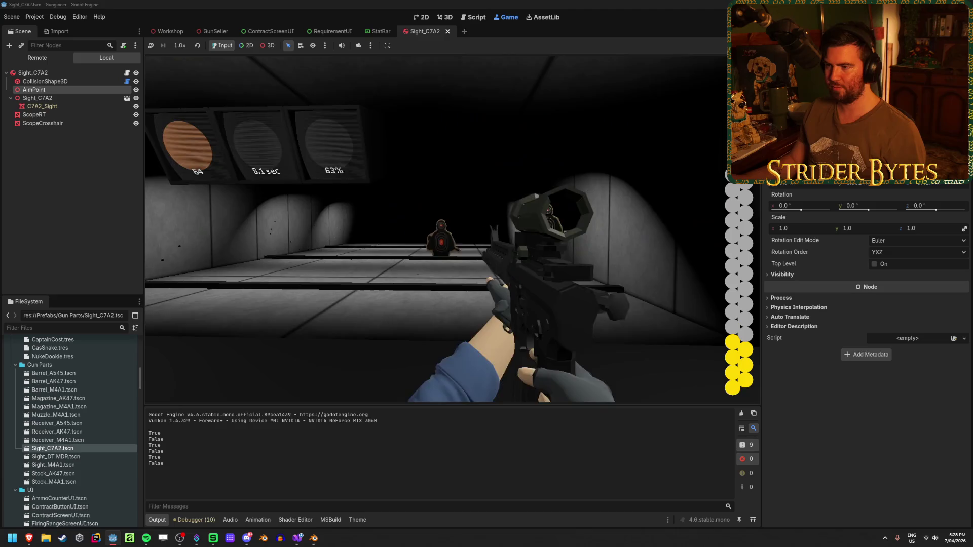
{"action": "key", "text": "r"}
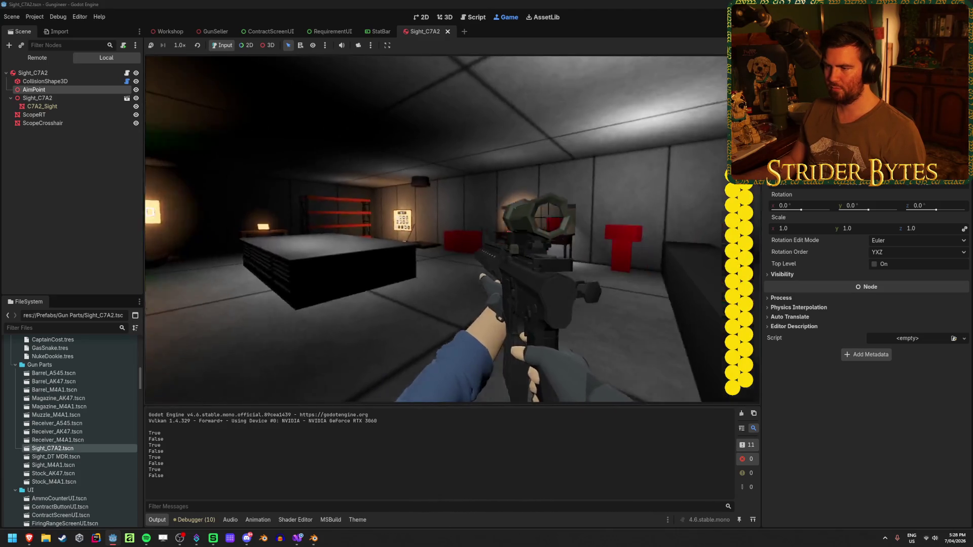
- Walk up to the CONTRACTS board, then step back to see the whole board
{"action": "key", "text": "w"}
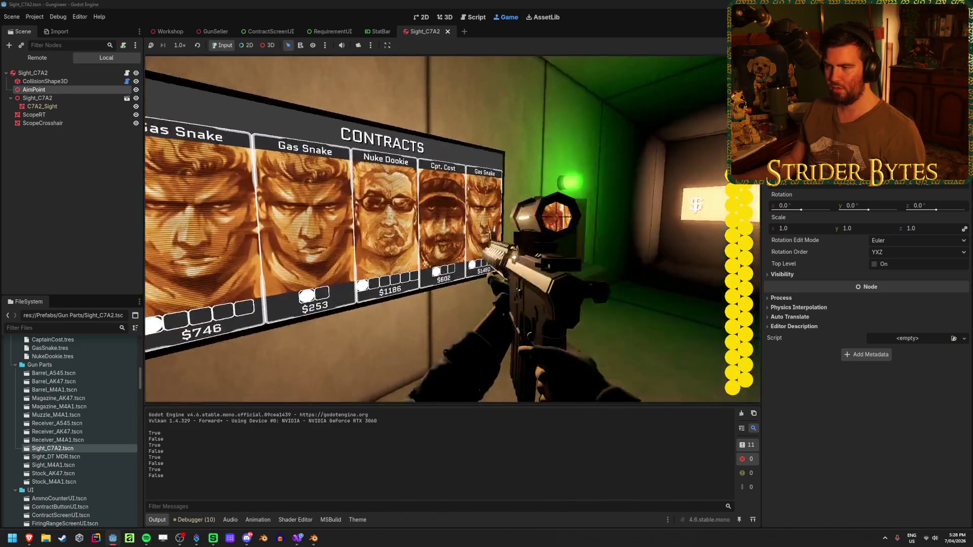
{"action": "key", "text": "w"}
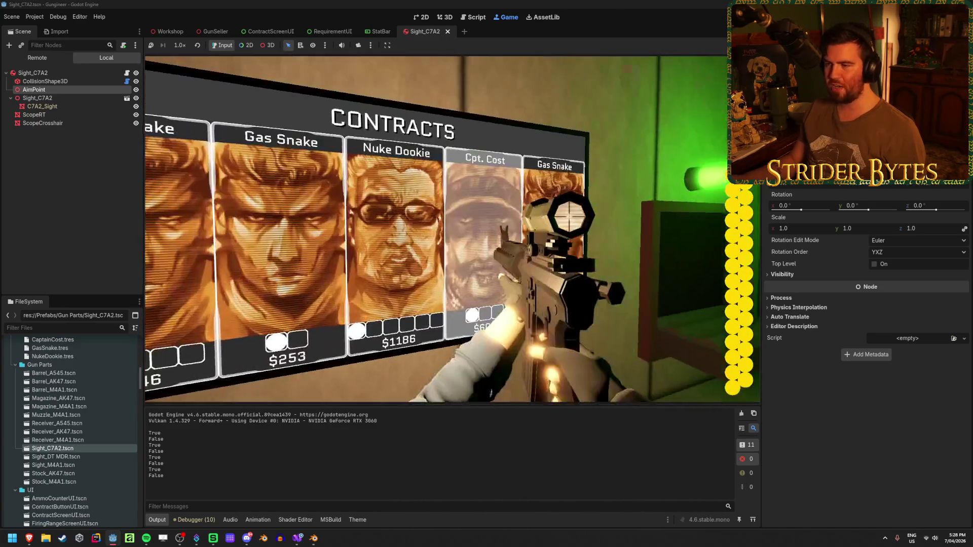
{"action": "key", "text": "s"}
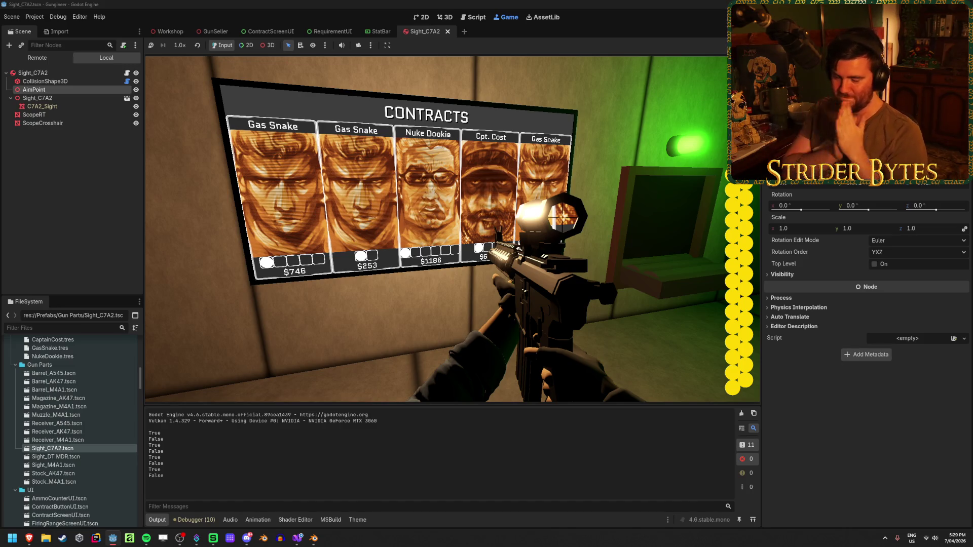
- Walk from the contracts screen to the red shelves and pick up the scoped rifle
{"action": "key", "text": "s"}
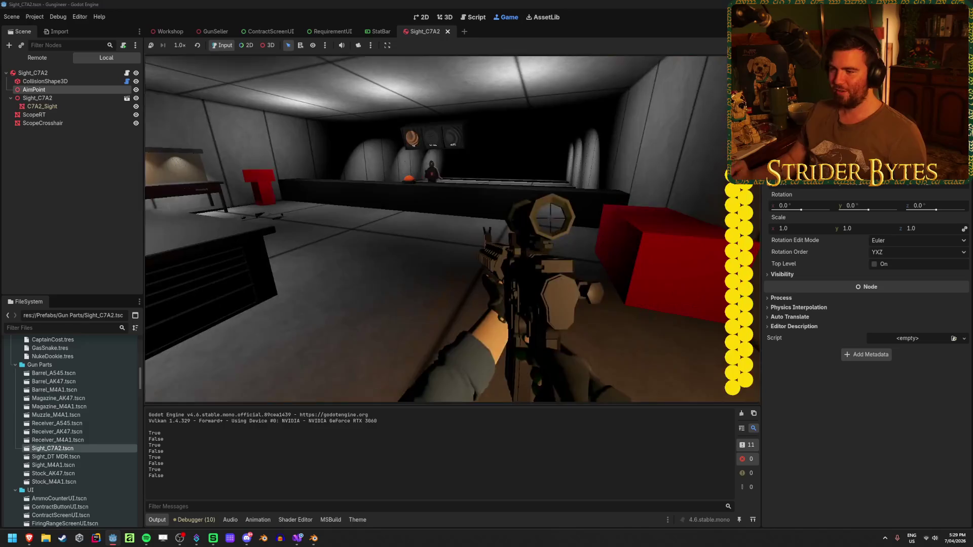
{"action": "key", "text": "w"}
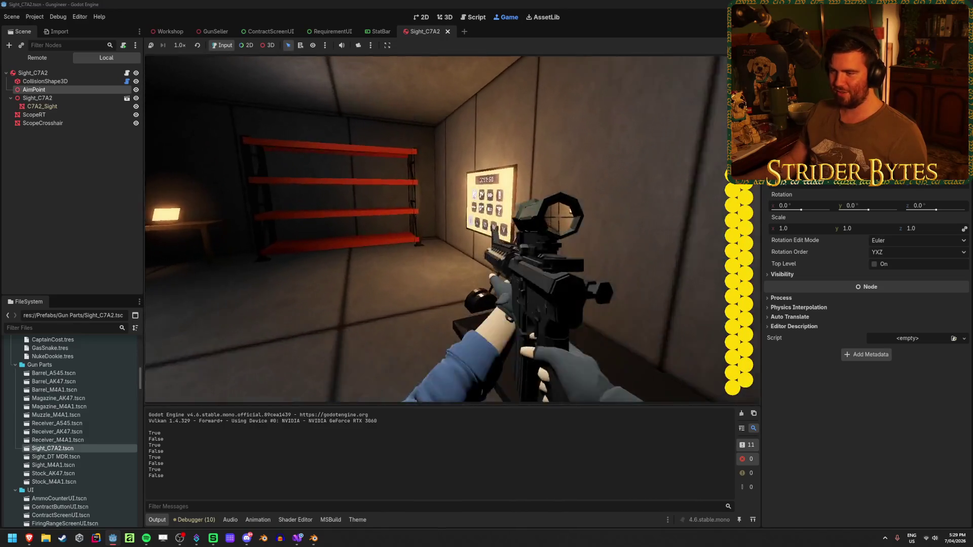
{"action": "key", "text": "e"}
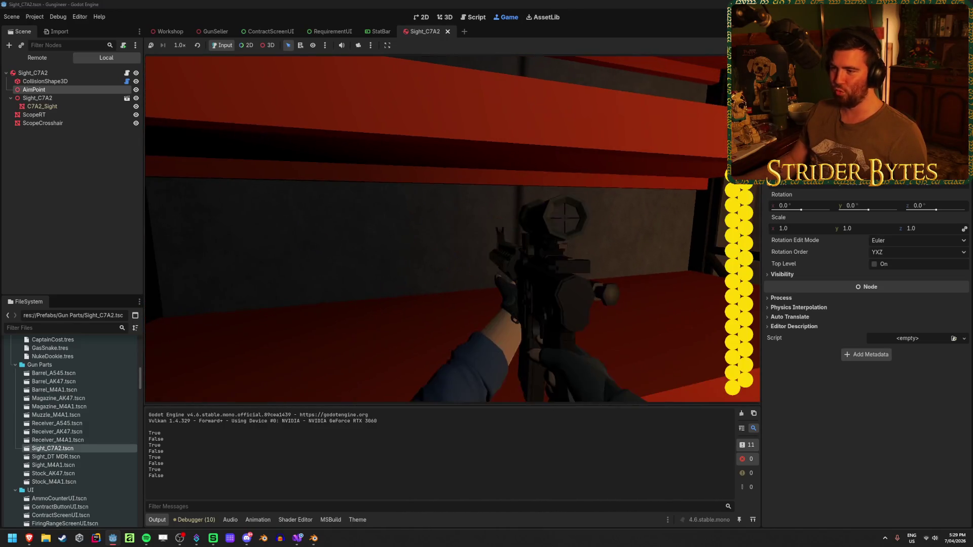
- View the contracts screen through the scope, then swing onto the target and fire
{"action": "right_click", "coordinate": [437, 229]}
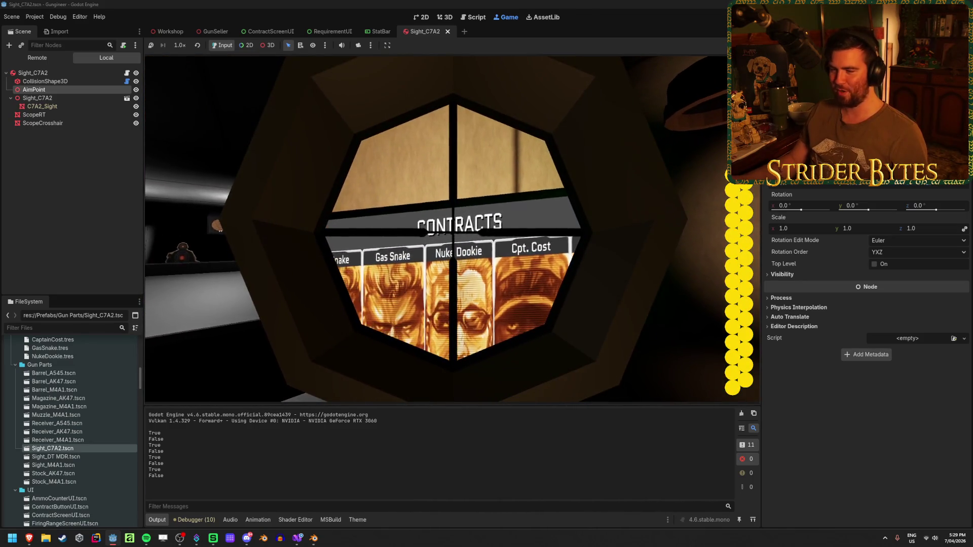
{"action": "right_click", "coordinate": [452, 229]}
{"action": "right_click", "coordinate": [452, 230]}
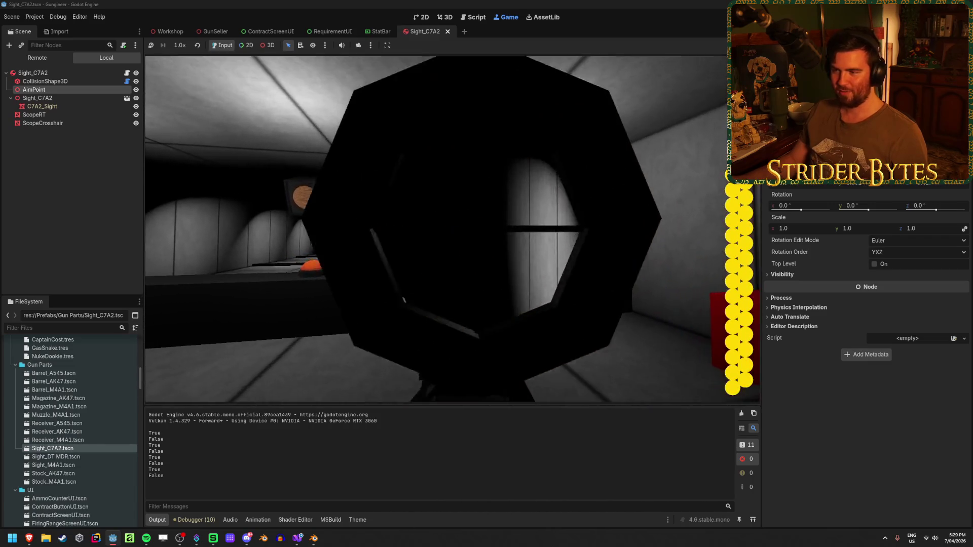
{"action": "right_click", "coordinate": [452, 229]}
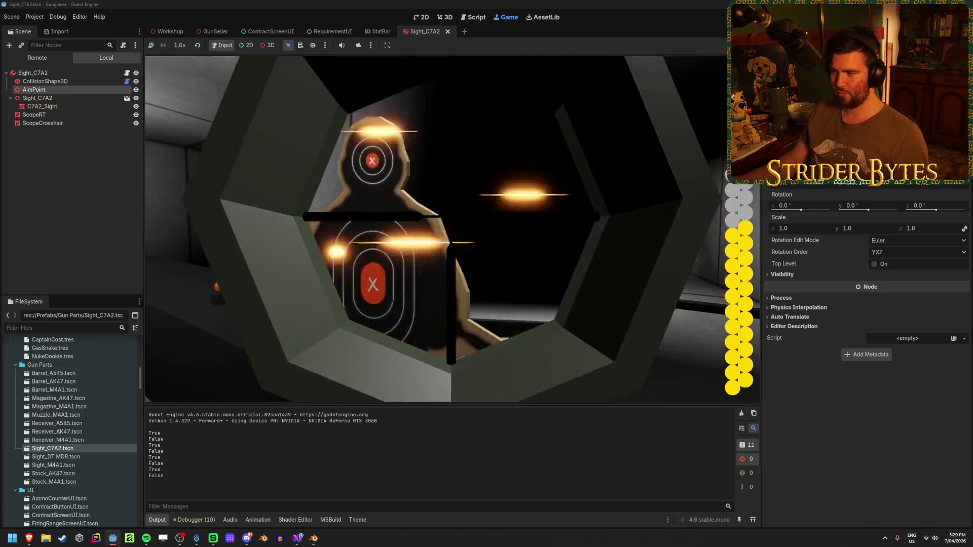
{"action": "left_click_drag", "start_coordinate": [450, 209], "coordinate": [450, 209]}
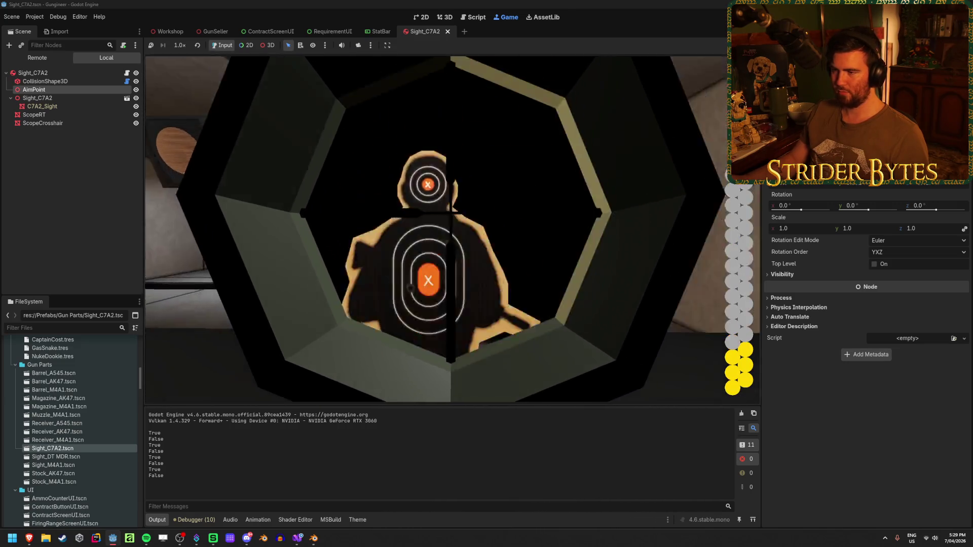
{"action": "left_click", "coordinate": [452, 230]}
{"action": "right_click", "coordinate": [452, 229]}
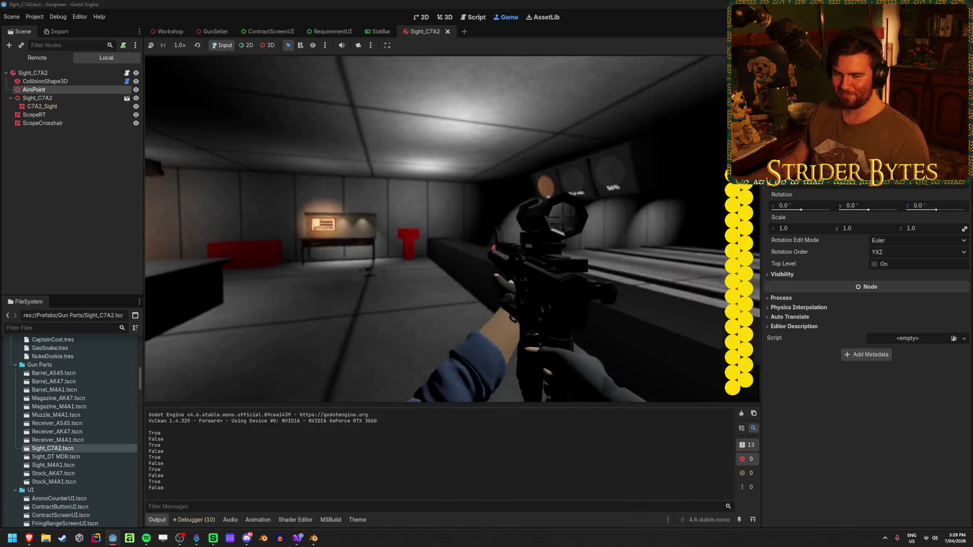
{"action": "right_click", "coordinate": [452, 229]}
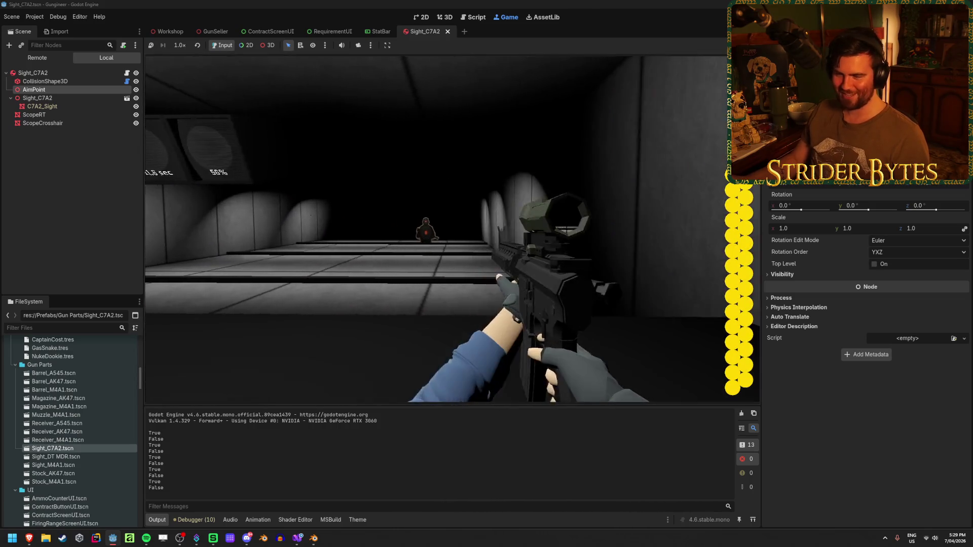
- Fire repeated scoped rounds at the range targets, then reload
{"action": "left_click", "coordinate": [452, 229]}
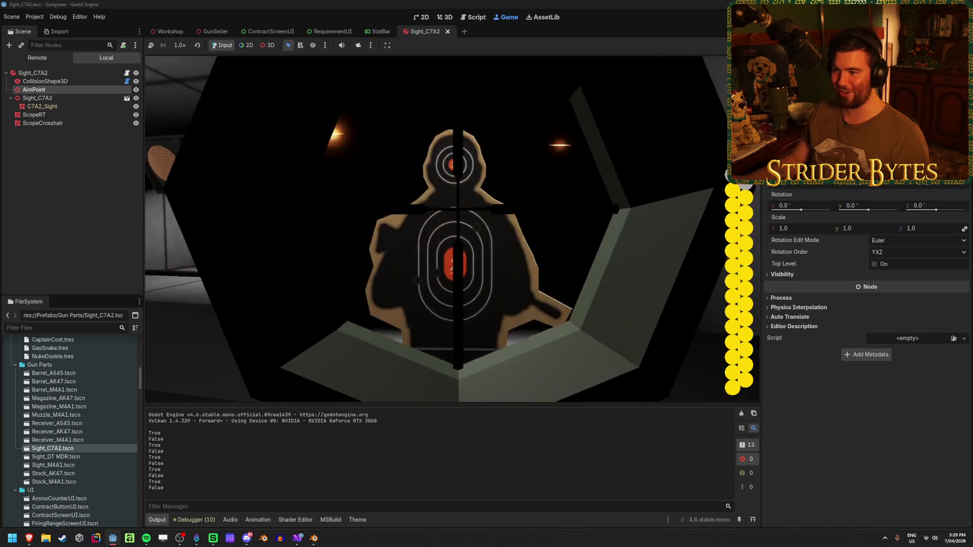
{"action": "right_click", "coordinate": [452, 229]}
{"action": "right_click", "coordinate": [452, 229]}
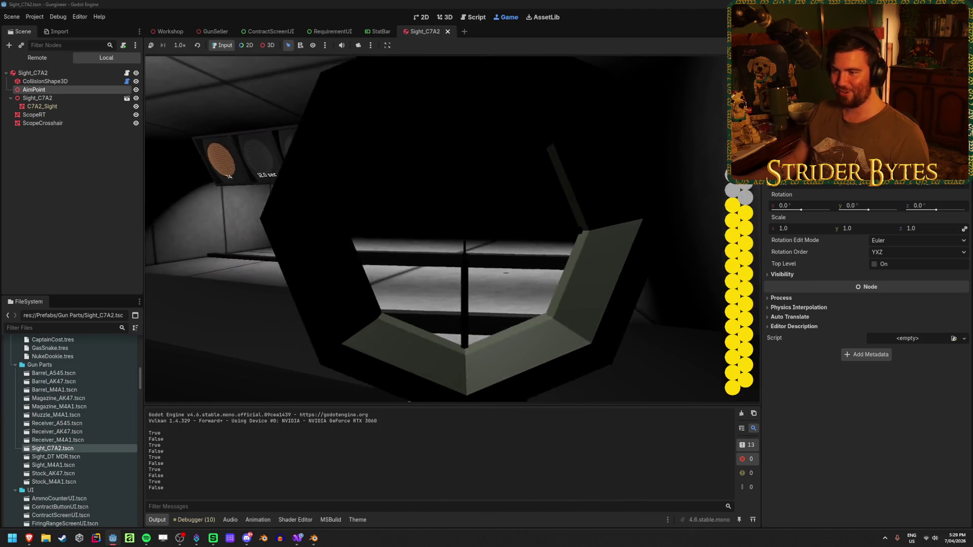
{"action": "left_click", "coordinate": [452, 229]}
{"action": "left_click", "coordinate": [452, 229]}
{"action": "left_click", "coordinate": [452, 229]}
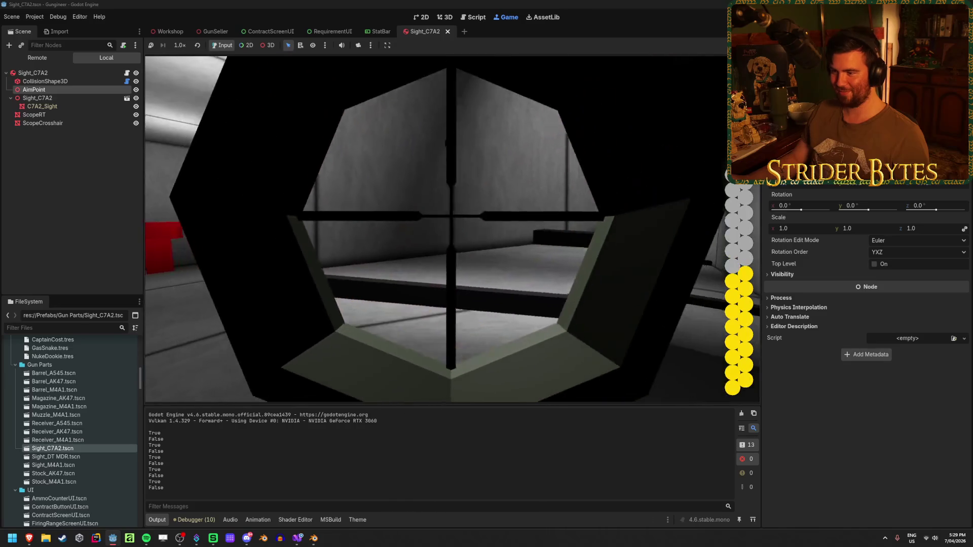
{"action": "left_click", "coordinate": [452, 229]}
{"action": "left_click", "coordinate": [452, 229]}
{"action": "left_click", "coordinate": [452, 229]}
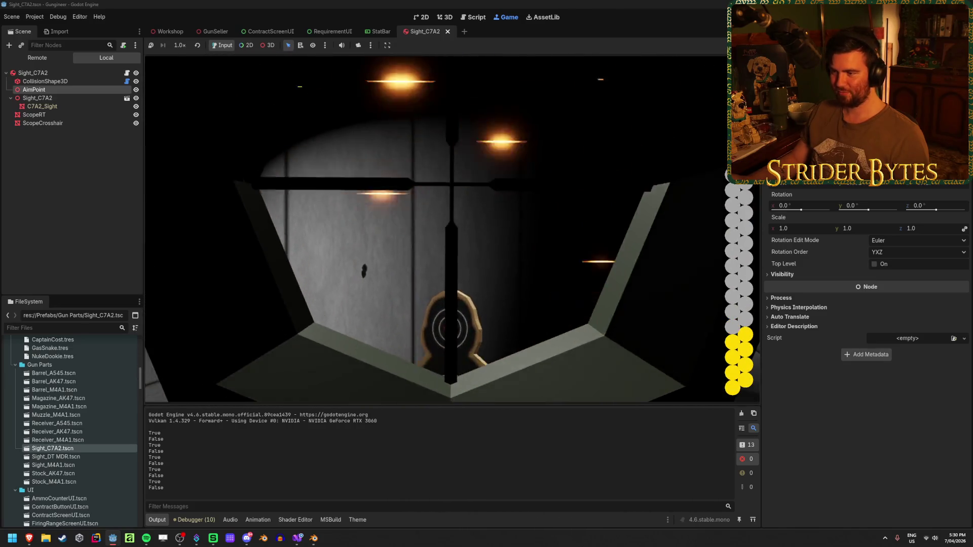
{"action": "left_click", "coordinate": [452, 229]}
{"action": "left_click", "coordinate": [452, 229]}
{"action": "left_click", "coordinate": [452, 229]}
{"action": "left_click", "coordinate": [452, 229]}
{"action": "right_click", "coordinate": [452, 229]}
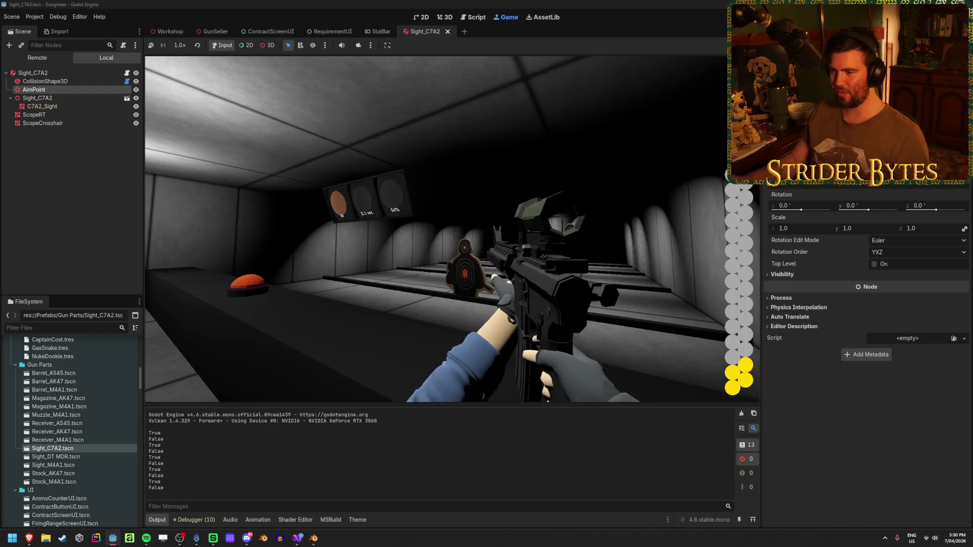
{"action": "key", "text": "r"}
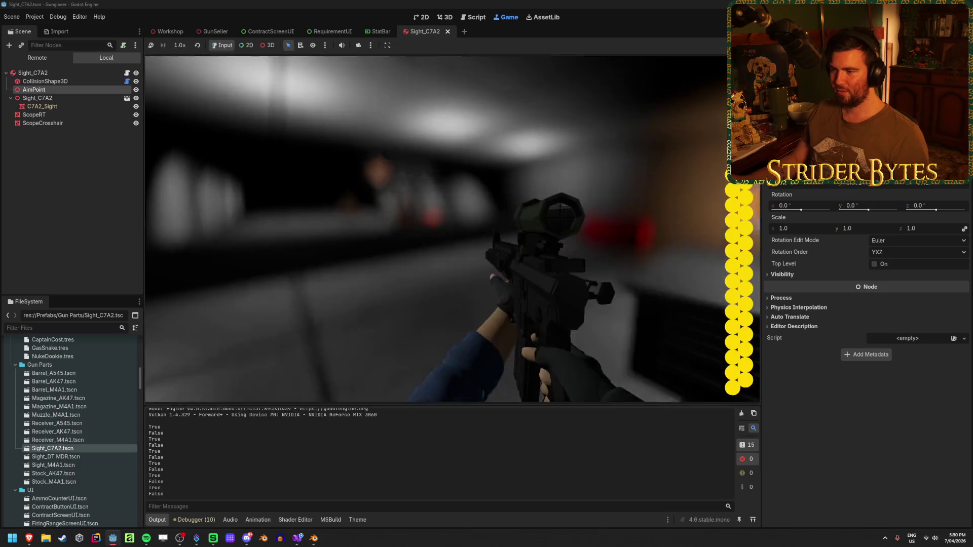
- Fire one more scoped burst, reload again, and stop the game with F8
{"action": "right_click", "coordinate": [452, 229]}
{"action": "left_click", "coordinate": [452, 229]}
{"action": "left_click", "coordinate": [452, 229]}
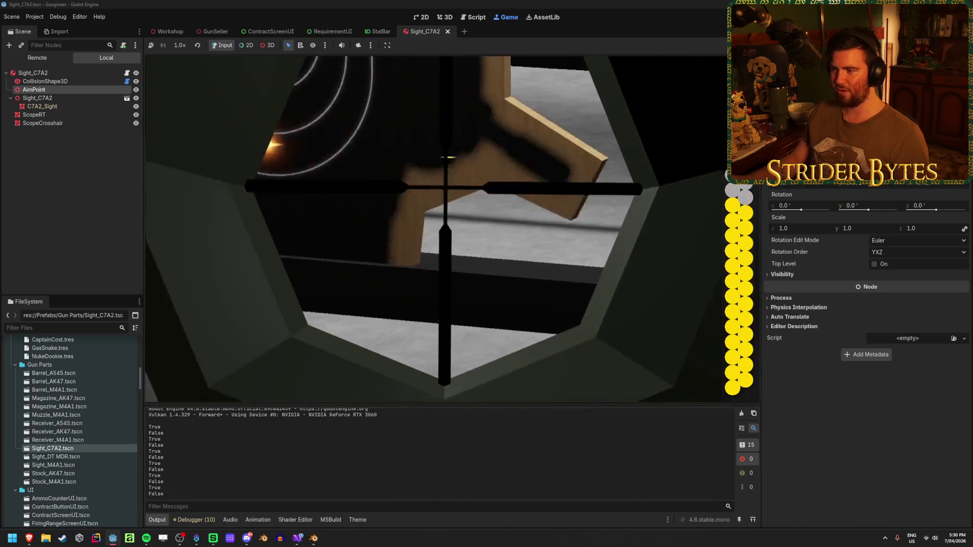
{"action": "left_click", "coordinate": [452, 229]}
{"action": "right_click", "coordinate": [452, 229]}
{"action": "key", "text": "r"}
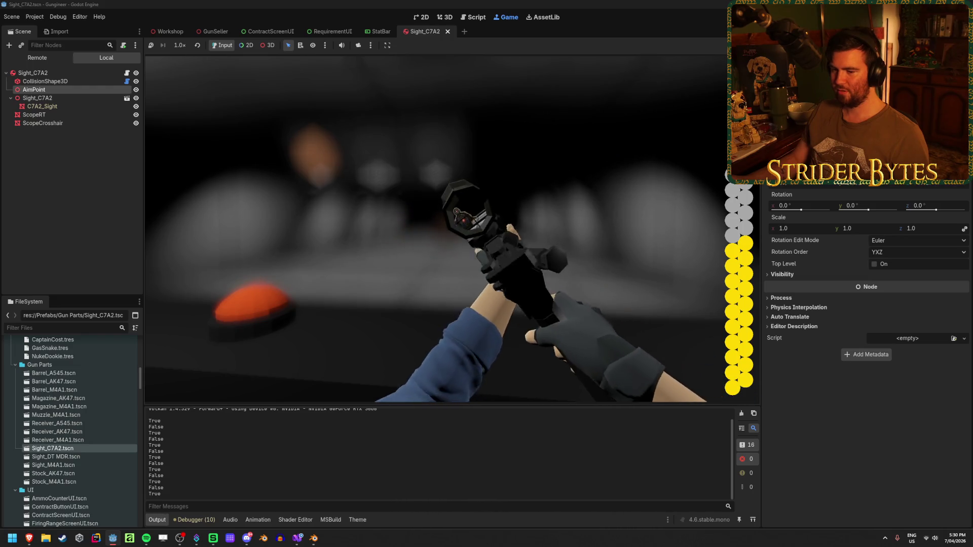
{"action": "key", "text": "F8"}
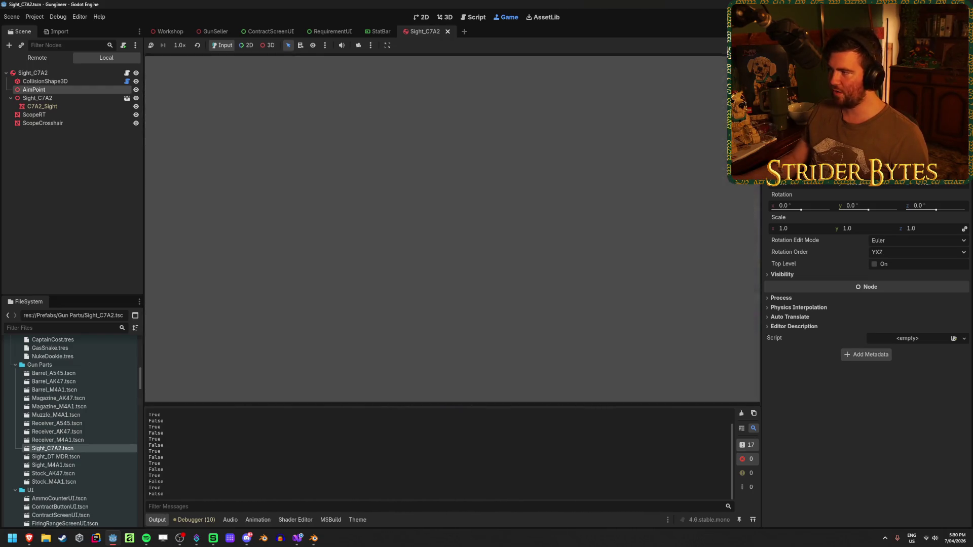
- In Visual Studio, browse the project scripts and open GunController.cs to read through it
{"action": "left_click", "coordinate": [297, 540]}
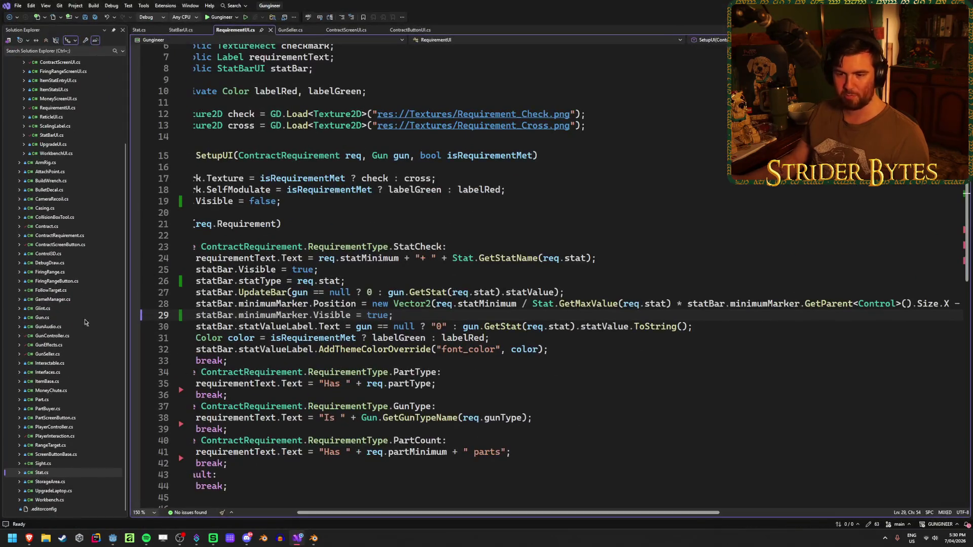
{"action": "scroll", "coordinate": [72, 293], "scroll_direction": "up", "scroll_amount": 4}
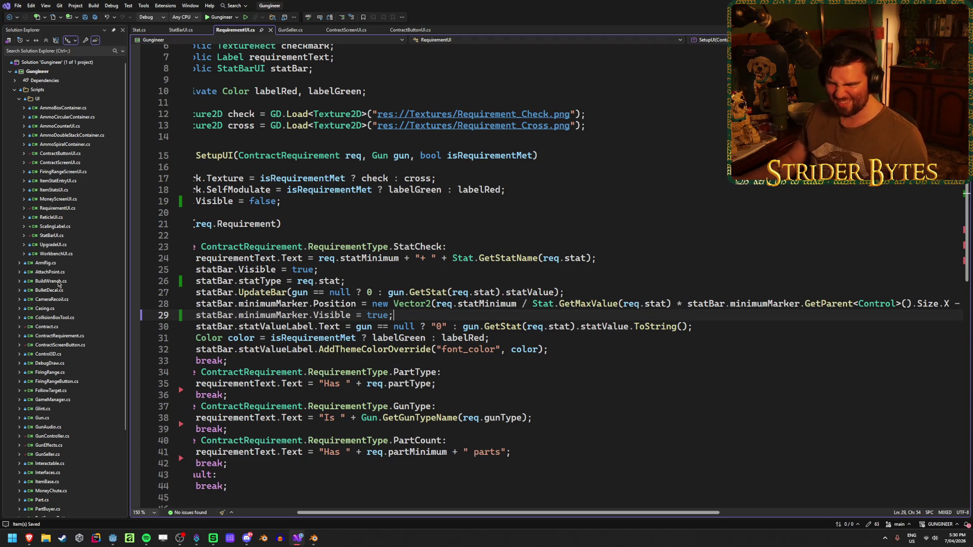
{"action": "scroll", "coordinate": [77, 298], "scroll_direction": "down", "scroll_amount": 3}
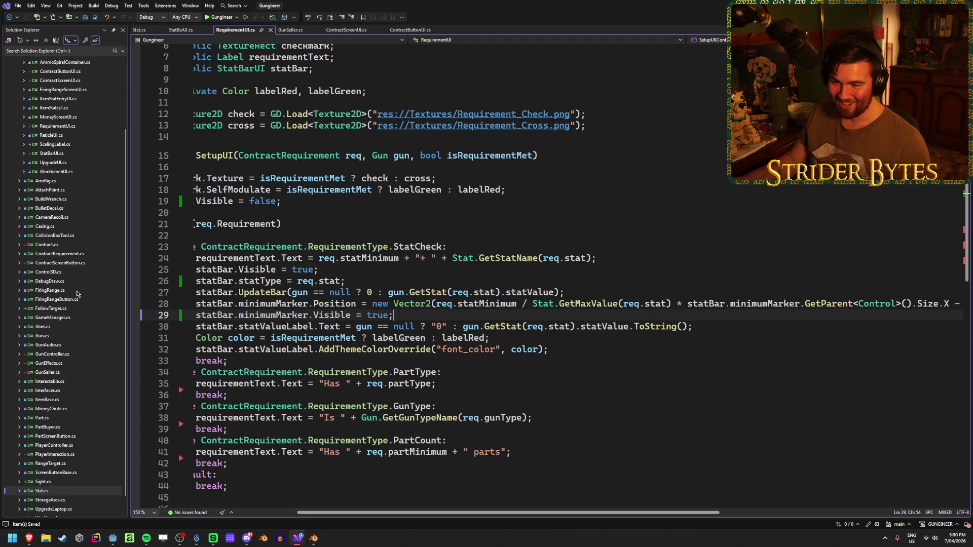
{"action": "left_click", "coordinate": [62, 291]}
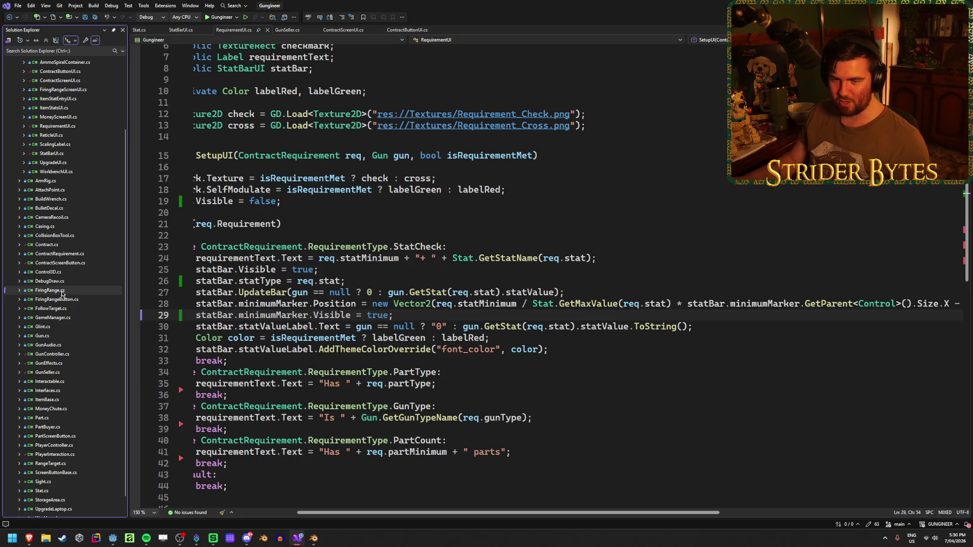
{"action": "left_click", "coordinate": [59, 281]}
{"action": "left_click", "coordinate": [64, 262]}
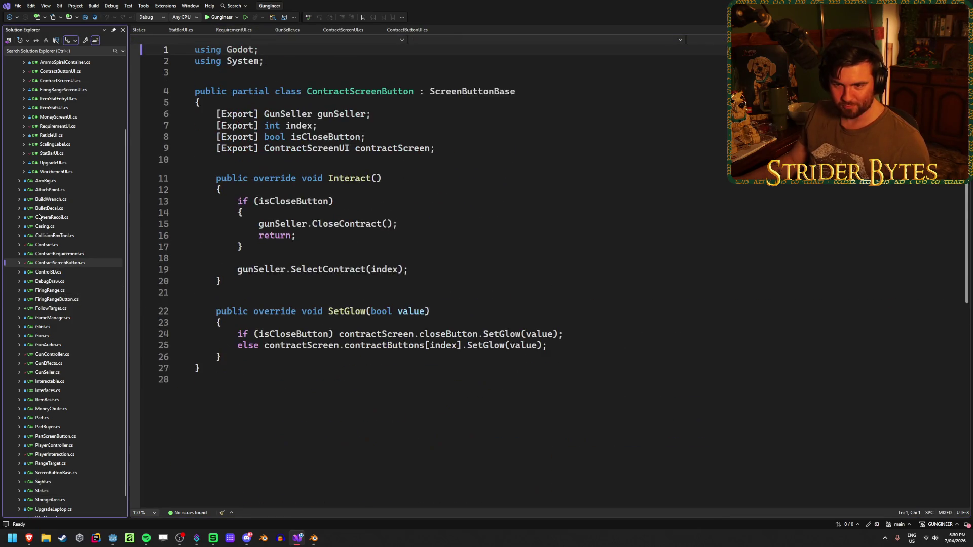
{"action": "left_click", "coordinate": [59, 354]}
{"action": "scroll", "coordinate": [395, 383], "scroll_direction": "down", "scroll_amount": 20}
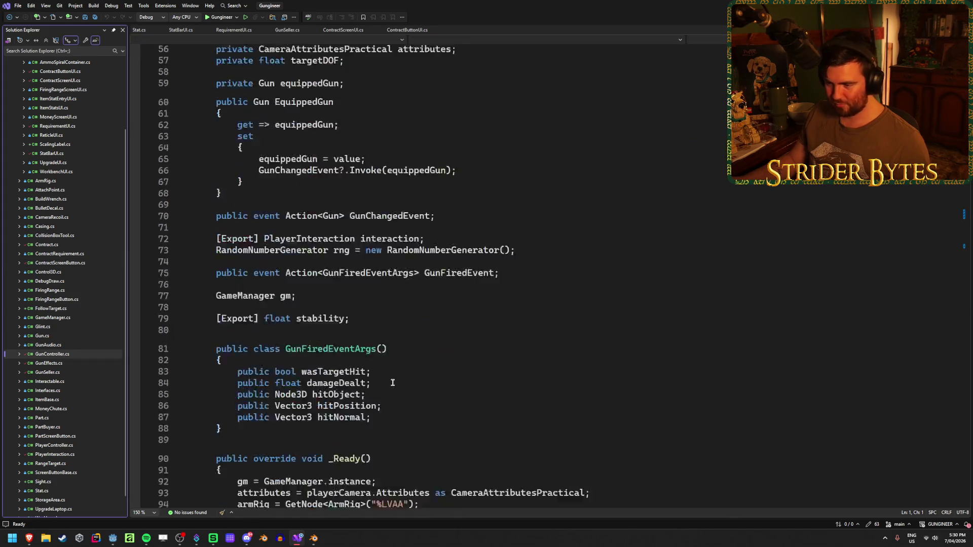
{"action": "scroll", "coordinate": [392, 380], "scroll_direction": "down", "scroll_amount": 20}
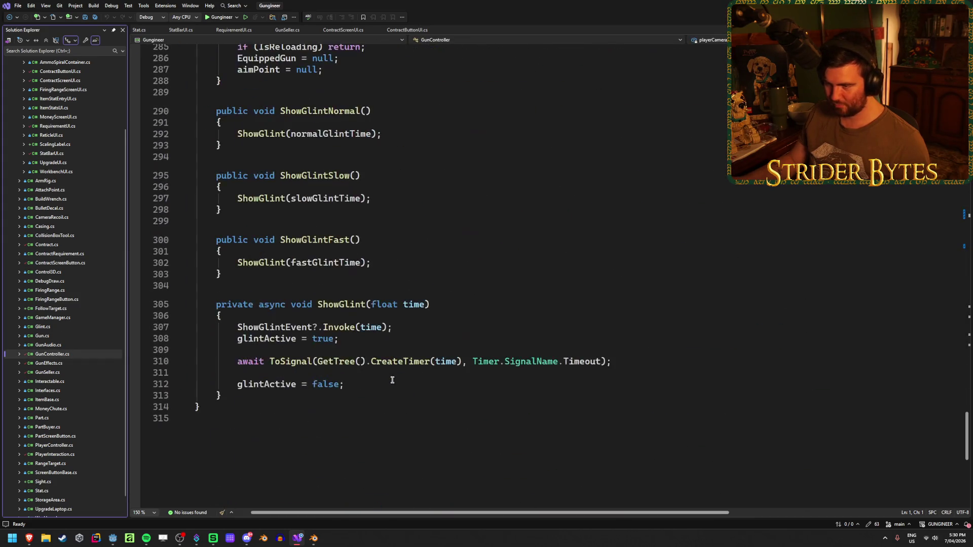
{"action": "scroll", "coordinate": [392, 380], "scroll_direction": "up", "scroll_amount": 11}
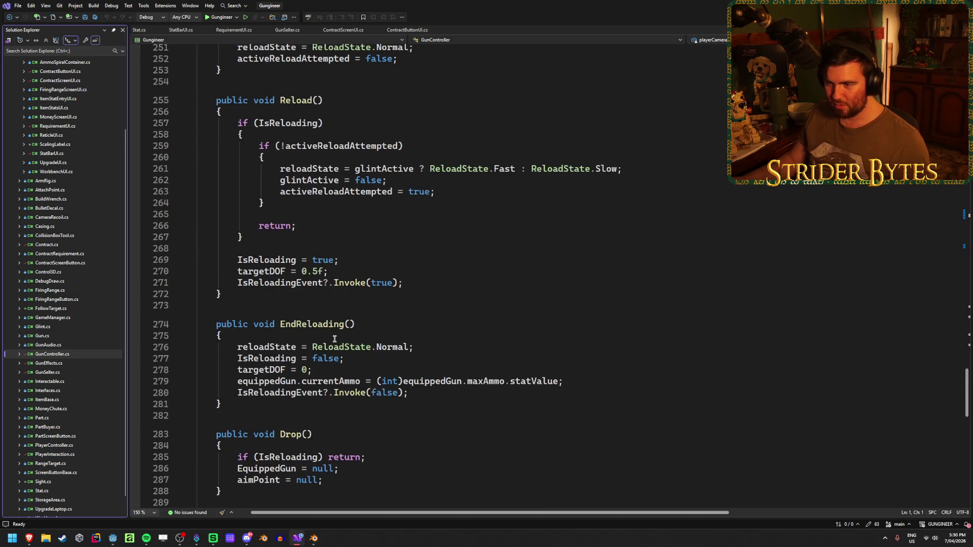
{"action": "scroll", "coordinate": [334, 339], "scroll_direction": "up", "scroll_amount": 16}
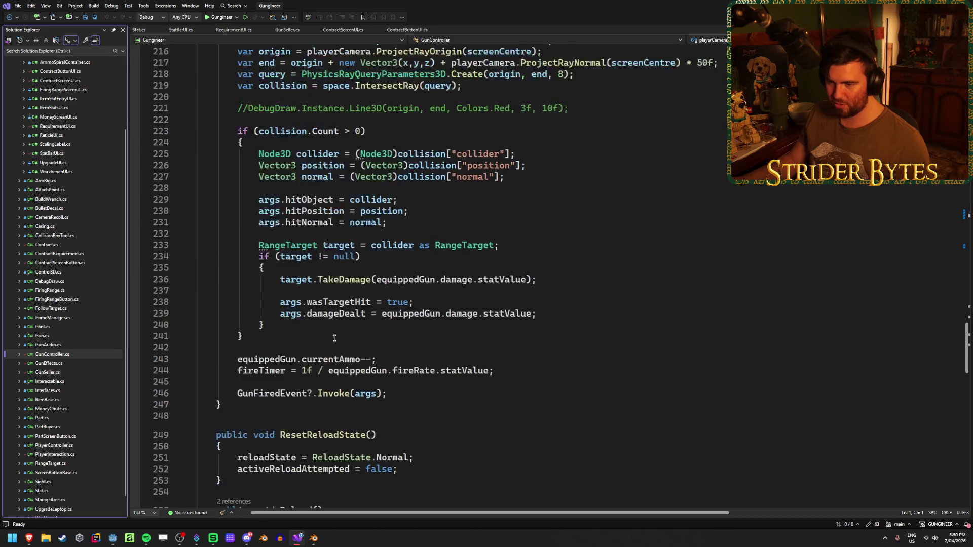
{"action": "scroll", "coordinate": [335, 338], "scroll_direction": "up", "scroll_amount": 4}
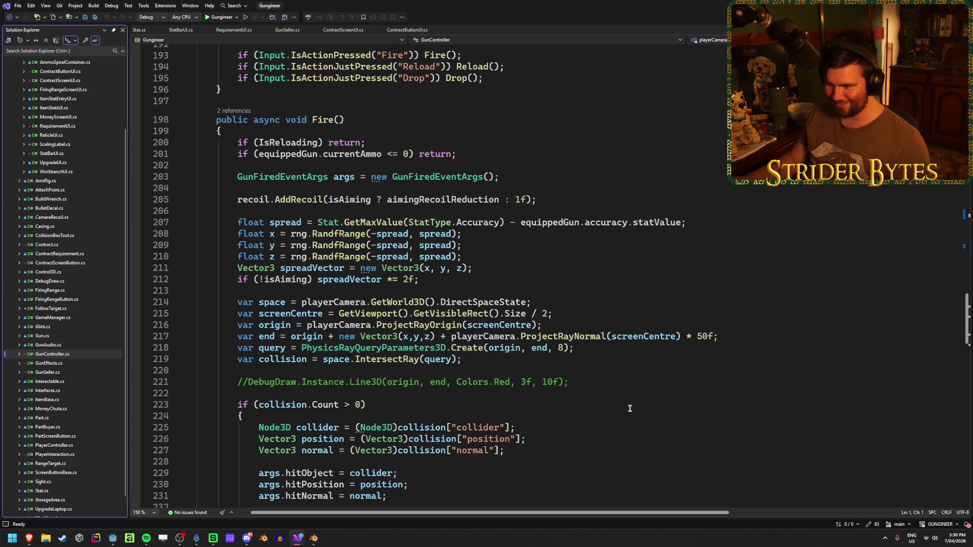
{"action": "scroll", "coordinate": [589, 381], "scroll_direction": "up", "scroll_amount": 4}
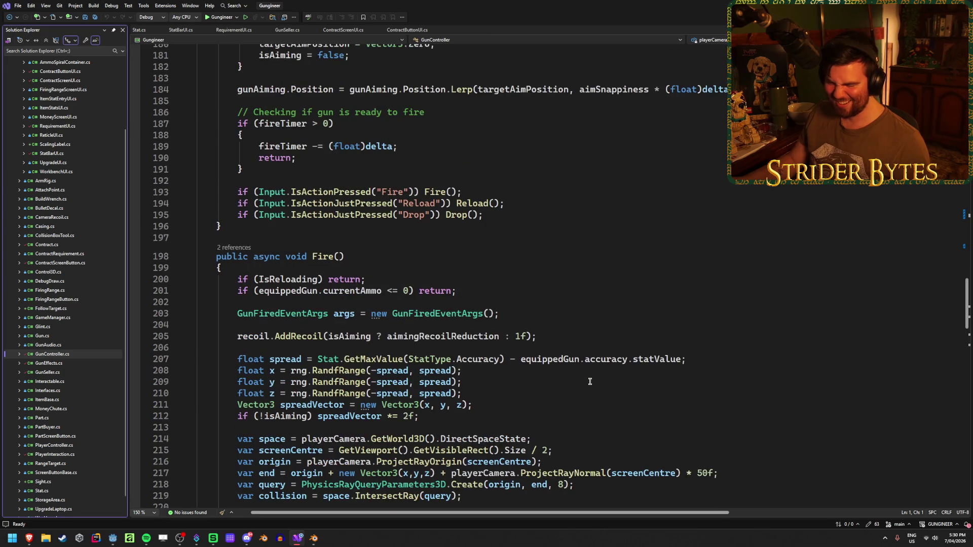
{"action": "scroll", "coordinate": [590, 382], "scroll_direction": "up", "scroll_amount": 3}
{"action": "scroll", "coordinate": [590, 381], "scroll_direction": "up", "scroll_amount": 7}
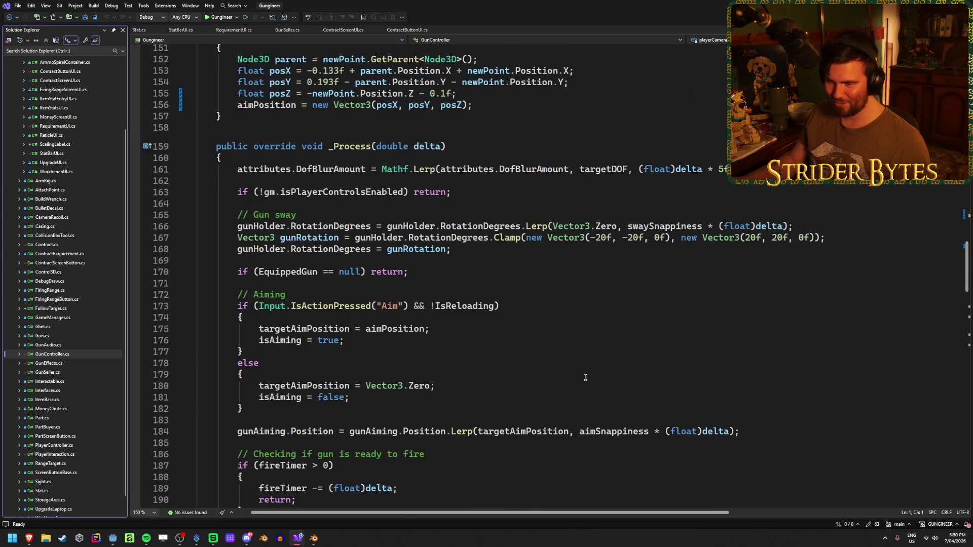
{"action": "scroll", "coordinate": [584, 377], "scroll_direction": "up", "scroll_amount": 3}
{"action": "scroll", "coordinate": [584, 377], "scroll_direction": "up", "scroll_amount": 20}
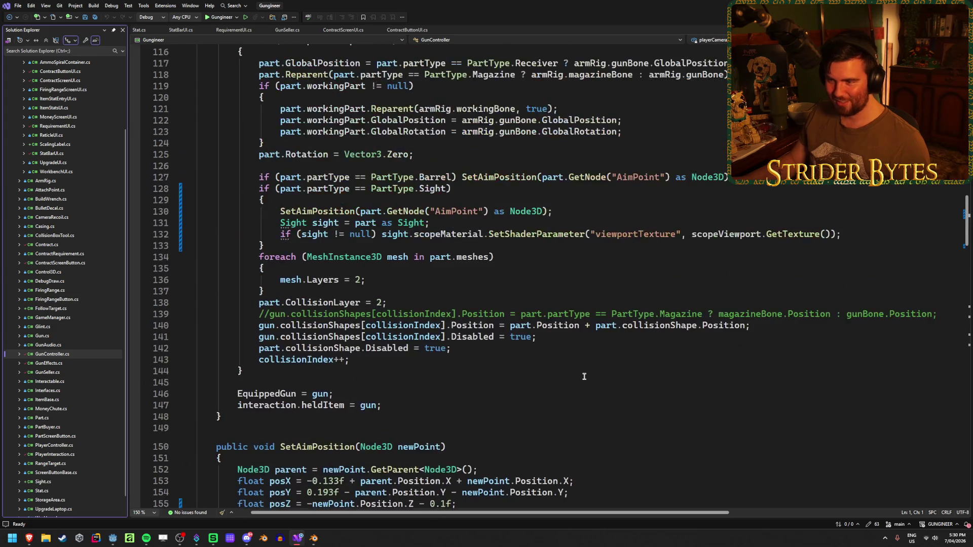
- Find 'gd.print' across the solution and delete the GD.Print(value) line, then save and return to Godot
{"action": "key", "text": "ctrl+shift+f"}
{"action": "type", "text": "gd.print"}
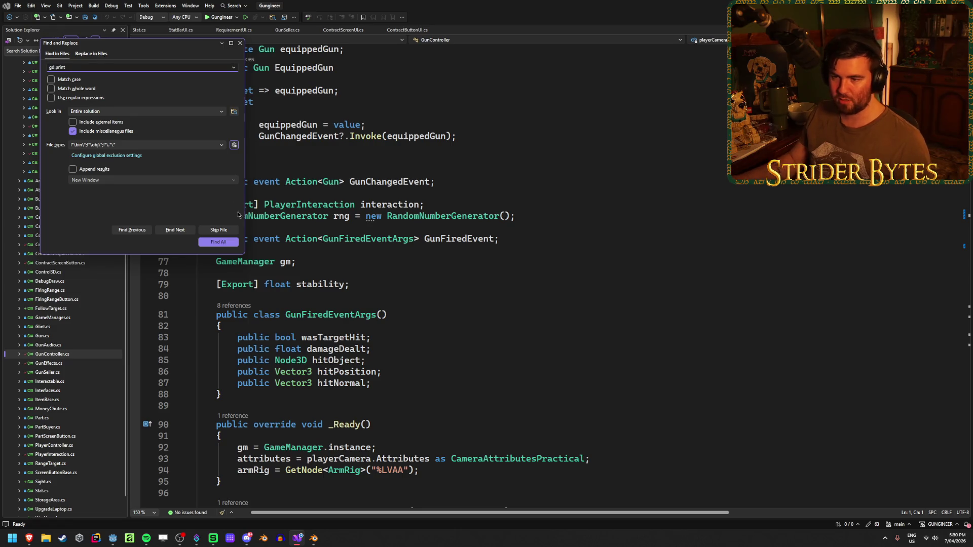
{"action": "left_click", "coordinate": [215, 246]}
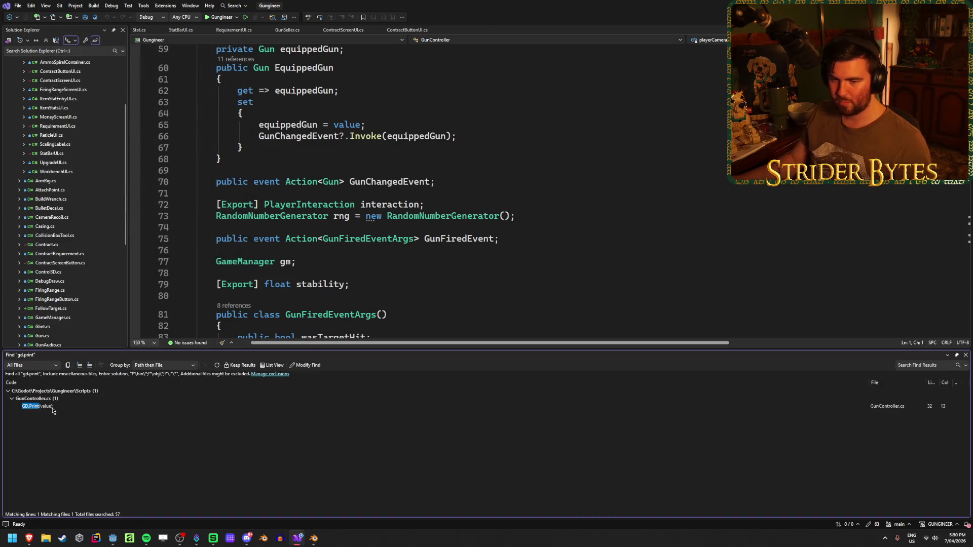
{"action": "double_click", "coordinate": [52, 408]}
{"action": "key", "text": "ctrl+shift+l"}
{"action": "key", "text": "ctrl+s"}
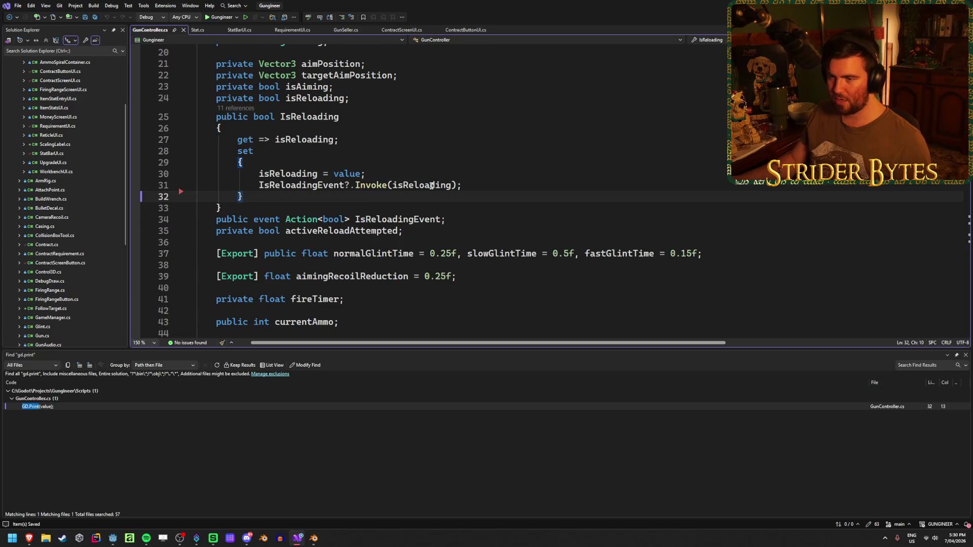
{"action": "key", "text": "alt+Tab"}
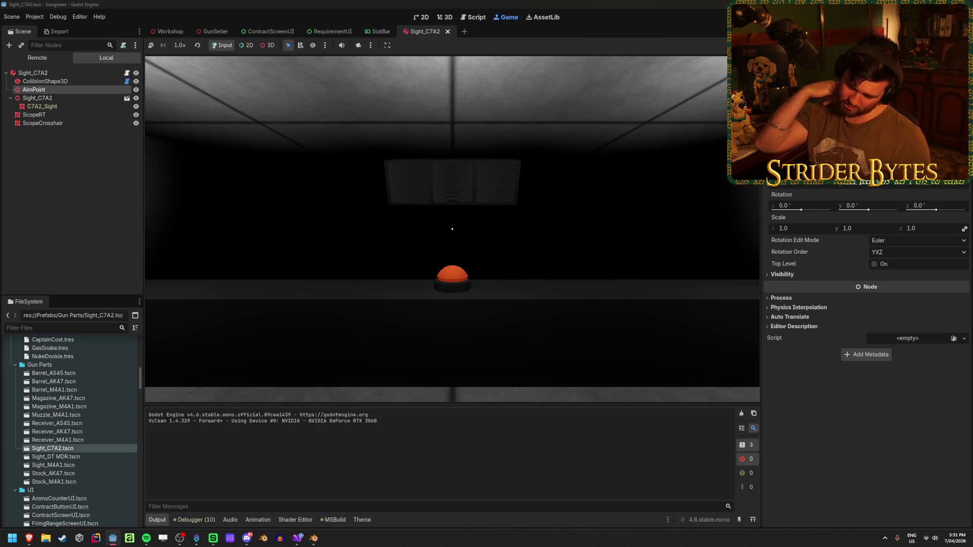
- Walk around the workshop to the contracts screen and the counter with the orange button
{"action": "key", "text": "s"}
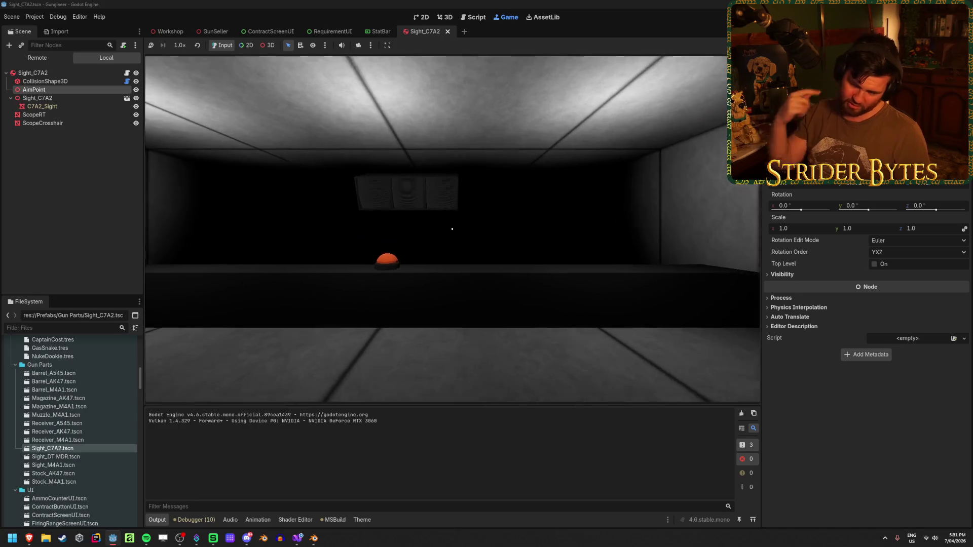
{"action": "mouse_move", "coordinate": [452, 228]}
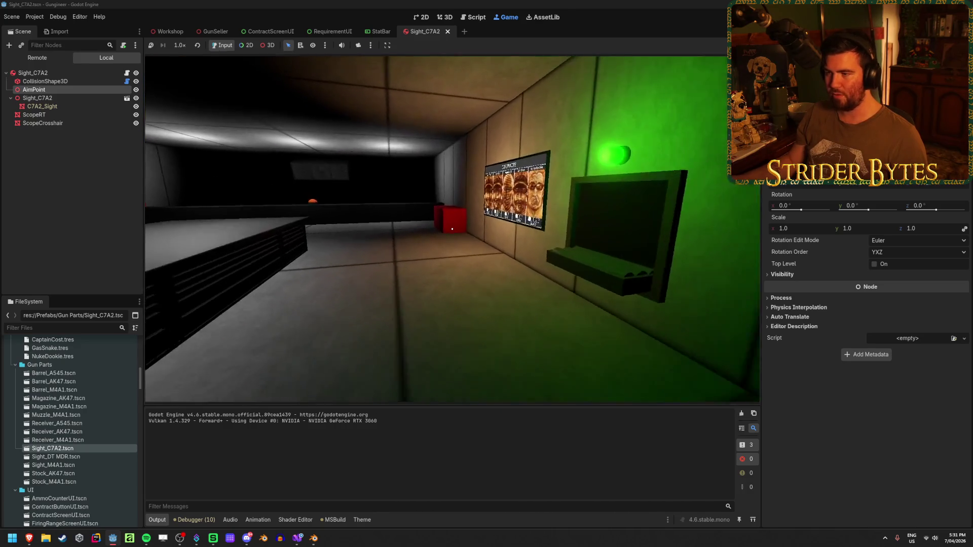
{"action": "key", "text": "w"}
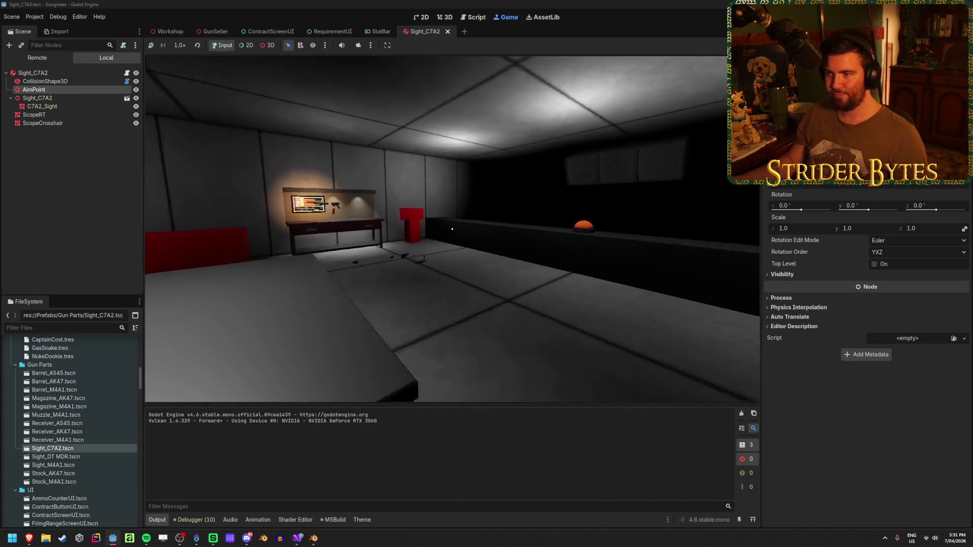
{"action": "key", "text": "w"}
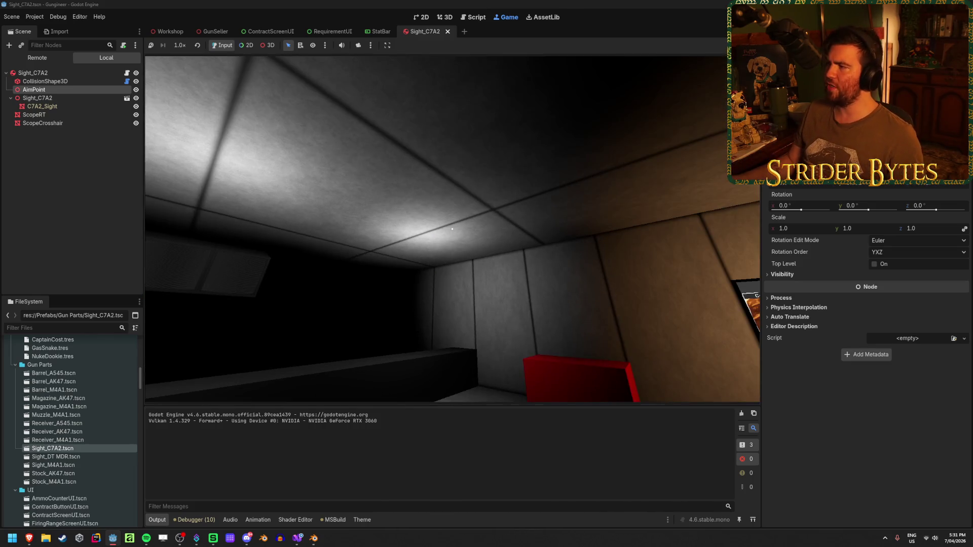
{"action": "left_click", "coordinate": [444, 16]}
{"action": "left_click", "coordinate": [271, 31]}
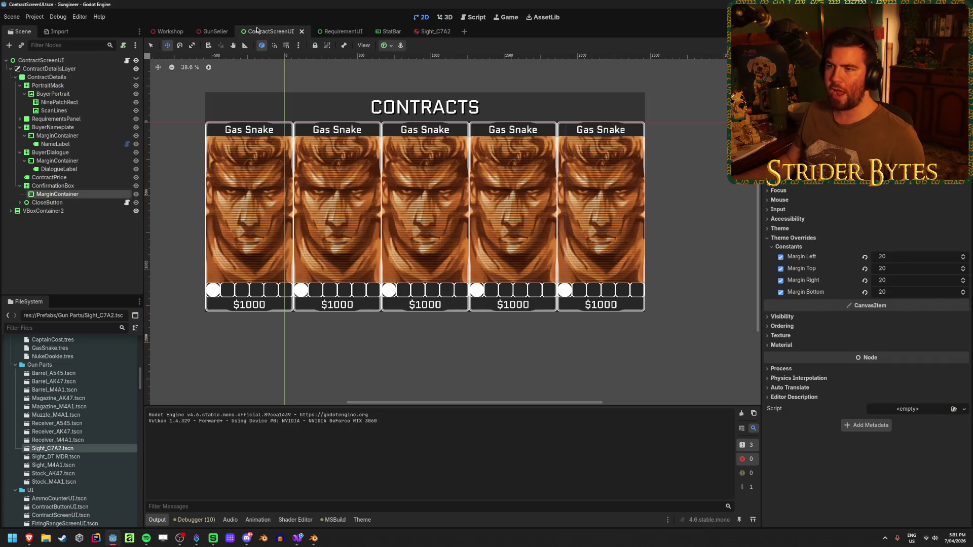
{"action": "left_click", "coordinate": [58, 86]}
{"action": "left_click", "coordinate": [50, 69]}
{"action": "left_click", "coordinate": [47, 77]}
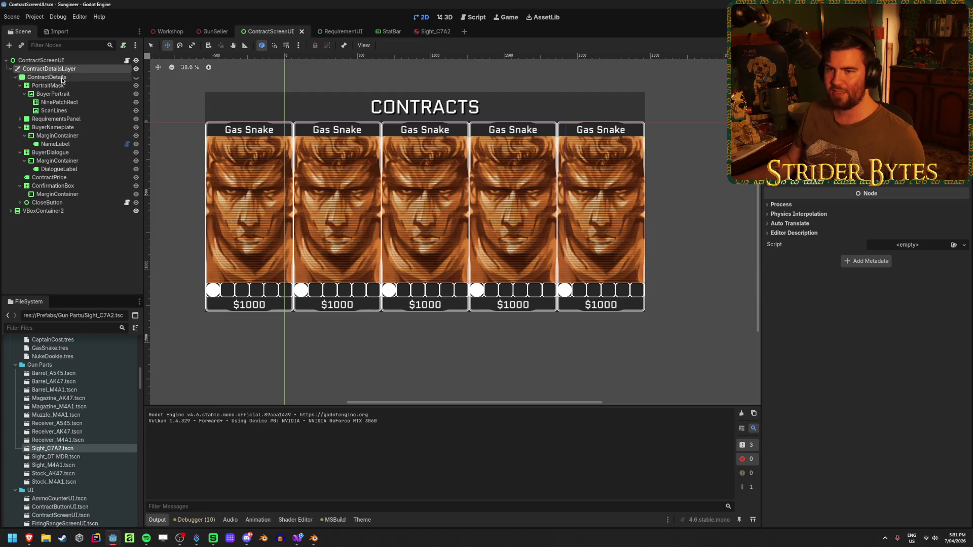
{"action": "left_click", "coordinate": [57, 136]}
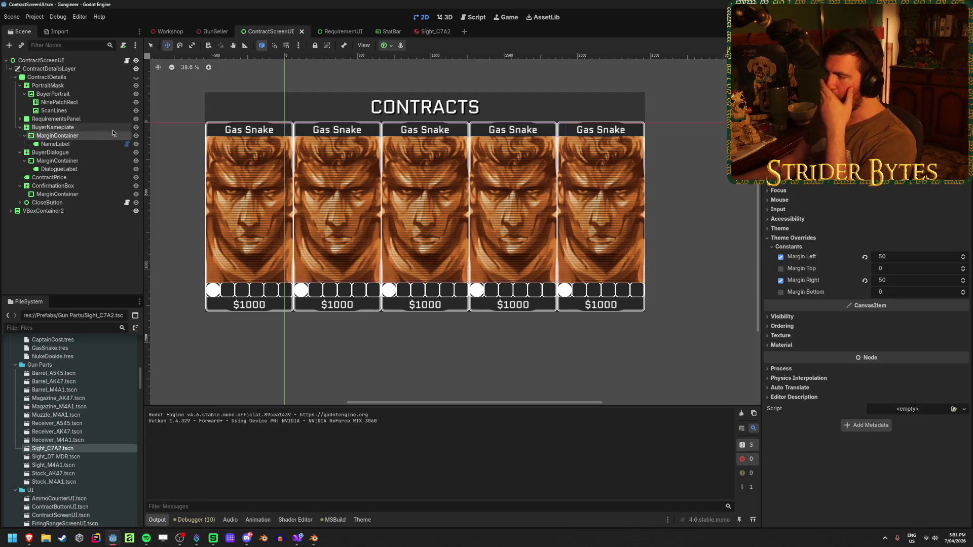
{"action": "left_click", "coordinate": [57, 194]}
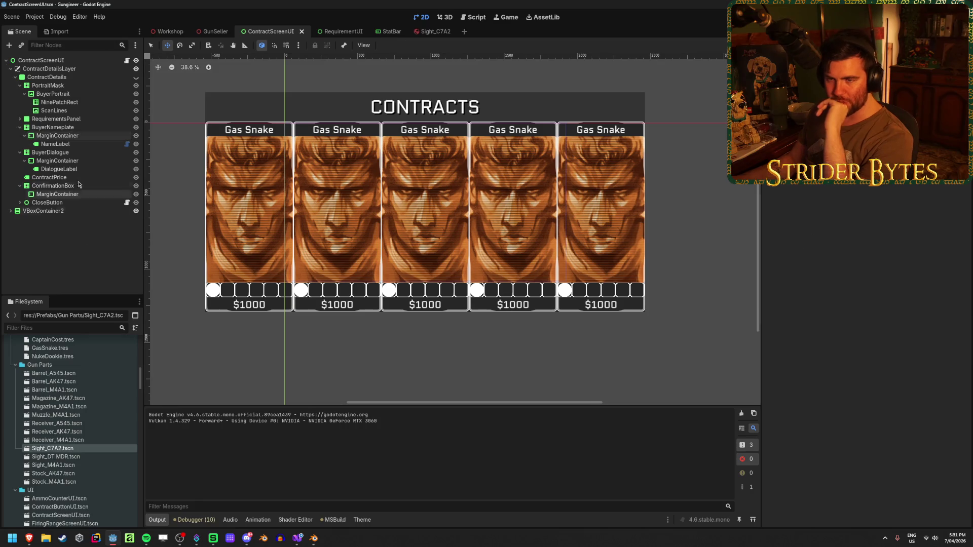
{"action": "left_click", "coordinate": [74, 136]}
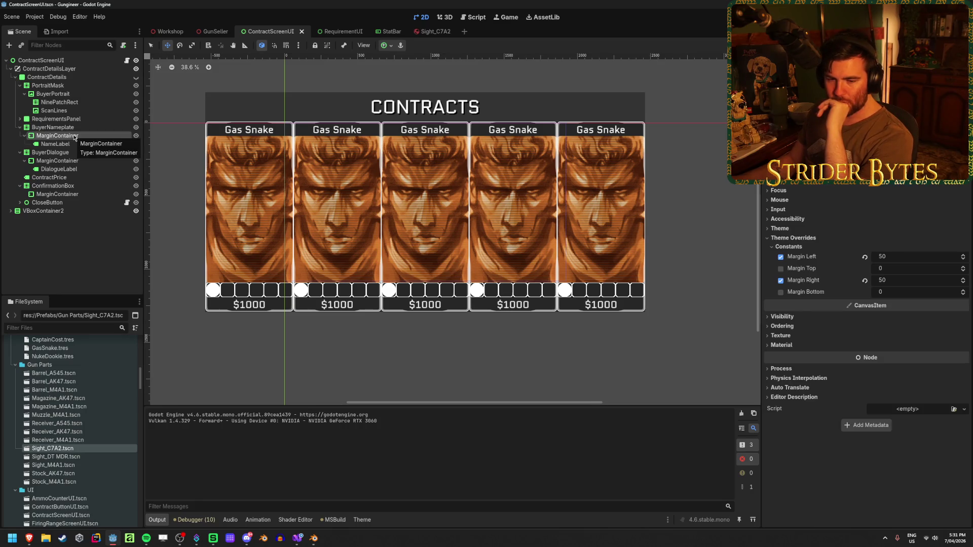
{"action": "left_click", "coordinate": [69, 224]}
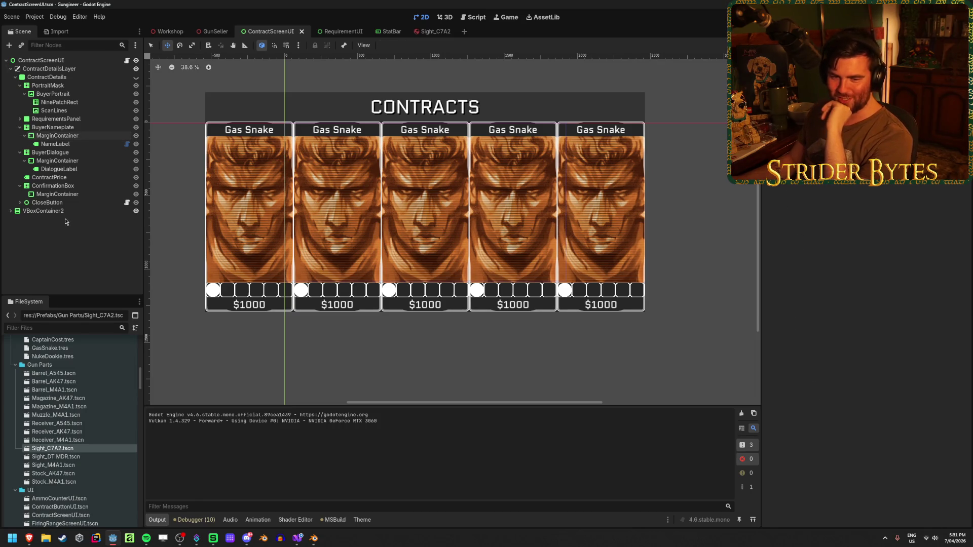
{"action": "left_click", "coordinate": [76, 136]}
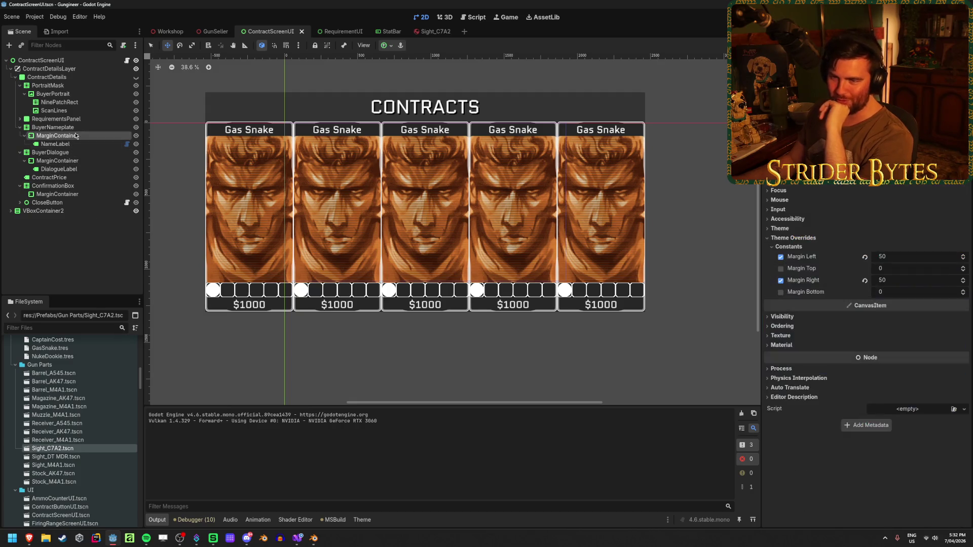
{"action": "left_click", "coordinate": [65, 248]}
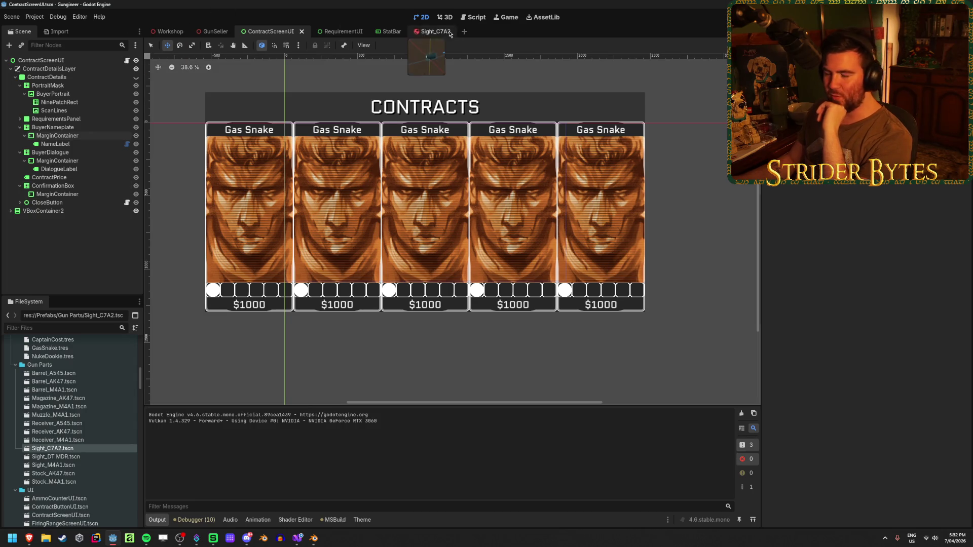
- Switch to the Workshop scene and fly the view down the room past the counter toward the workbench
{"action": "left_click", "coordinate": [158, 32]}
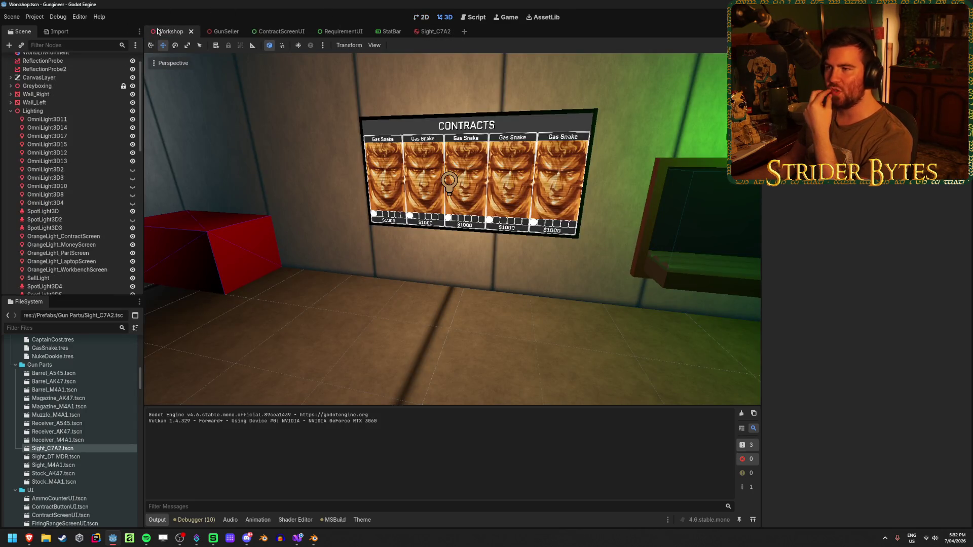
{"action": "mouse_move", "coordinate": [563, 204]}
{"action": "left_mouse_down"}
{"action": "mouse_move", "coordinate": [334, 201]}
{"action": "mouse_move", "coordinate": [342, 272]}
{"action": "left_mouse_up"}
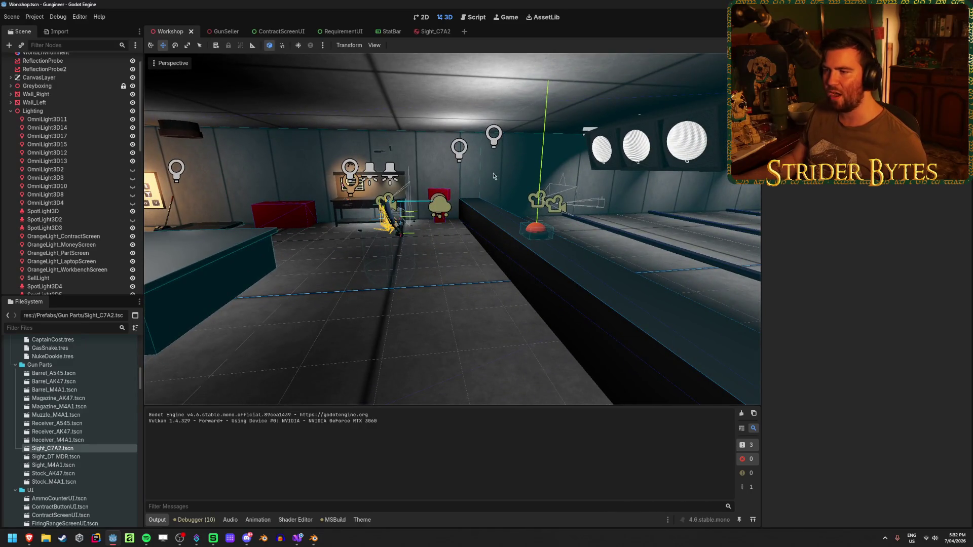
{"action": "left_click_drag", "start_coordinate": [494, 176], "coordinate": [390, 180]}
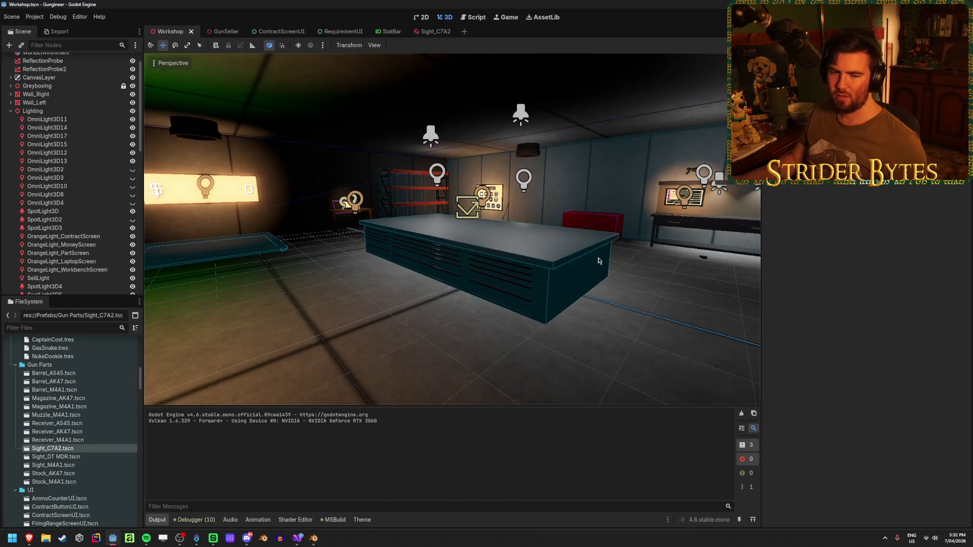
{"action": "left_click_drag", "start_coordinate": [598, 261], "coordinate": [349, 280]}
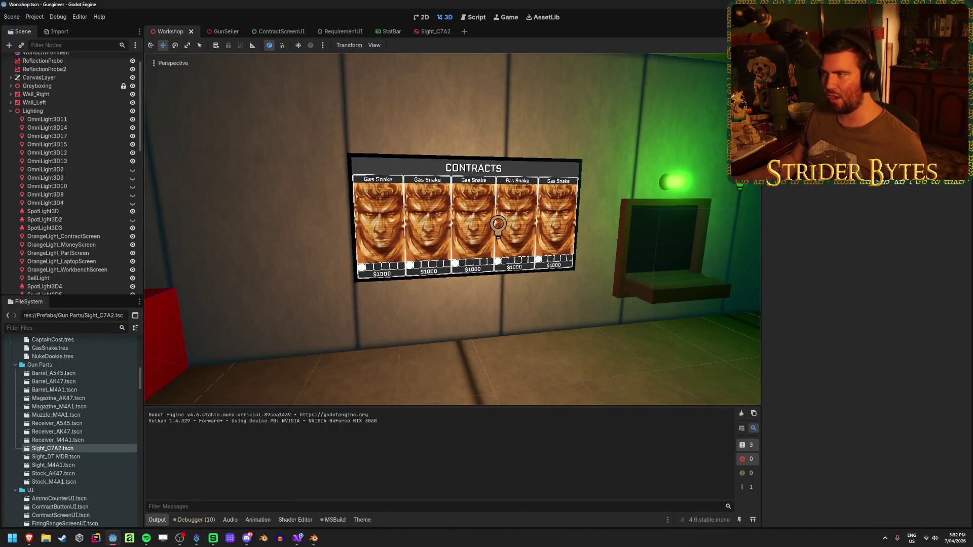
- In the ContractScreenUI scene, toggle the ContractDetails panel to visible
{"action": "left_click", "coordinate": [288, 33]}
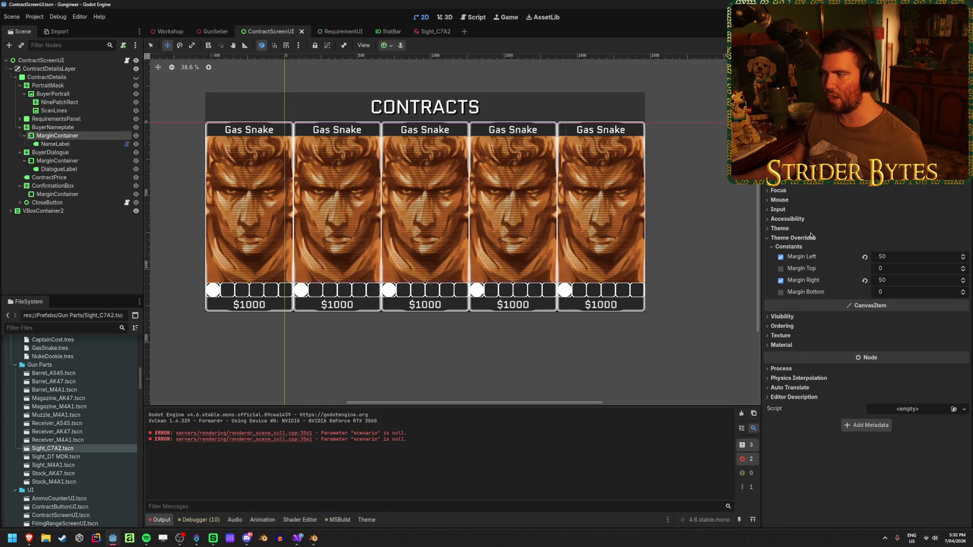
{"action": "left_click", "coordinate": [56, 94]}
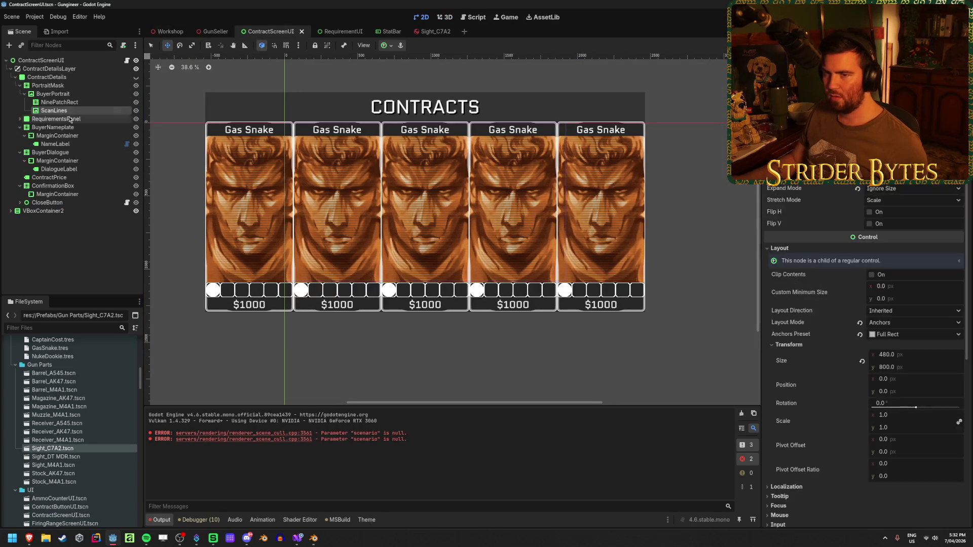
{"action": "left_click", "coordinate": [135, 77]}
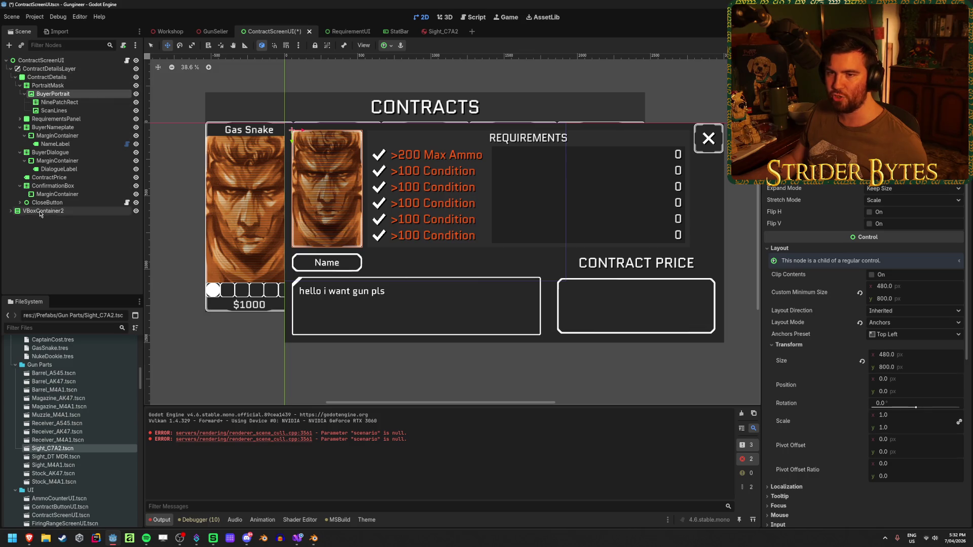
- Inspect NameLabel, BuyerDialogue and BuyerNameplate properties, collapsing the PortraitMask, BuyerNameplate and BuyerDialogue branches
{"action": "left_click", "coordinate": [56, 143]}
{"action": "left_click", "coordinate": [20, 85]}
{"action": "left_click", "coordinate": [20, 102]}
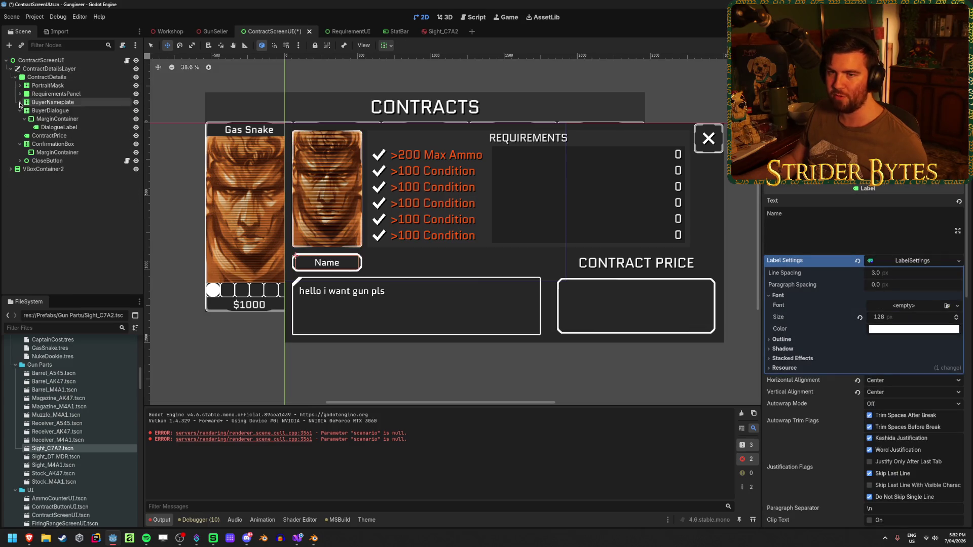
{"action": "left_click", "coordinate": [20, 110]}
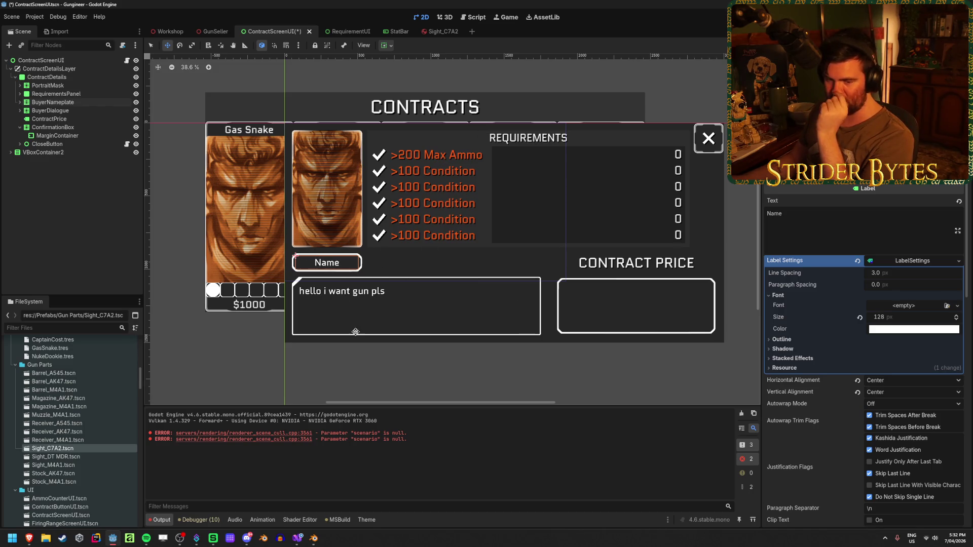
{"action": "left_click", "coordinate": [86, 205]}
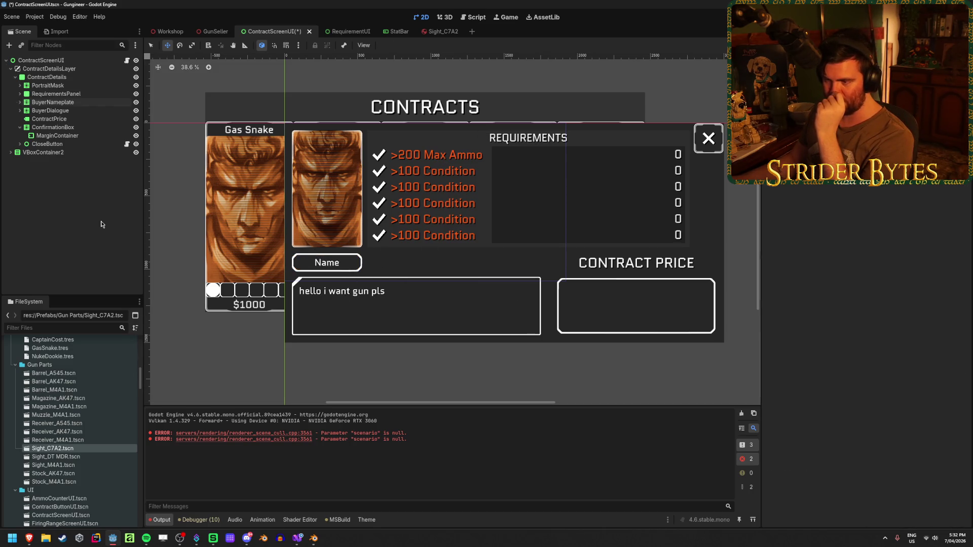
{"action": "left_click", "coordinate": [65, 101]}
{"action": "left_click", "coordinate": [63, 109]}
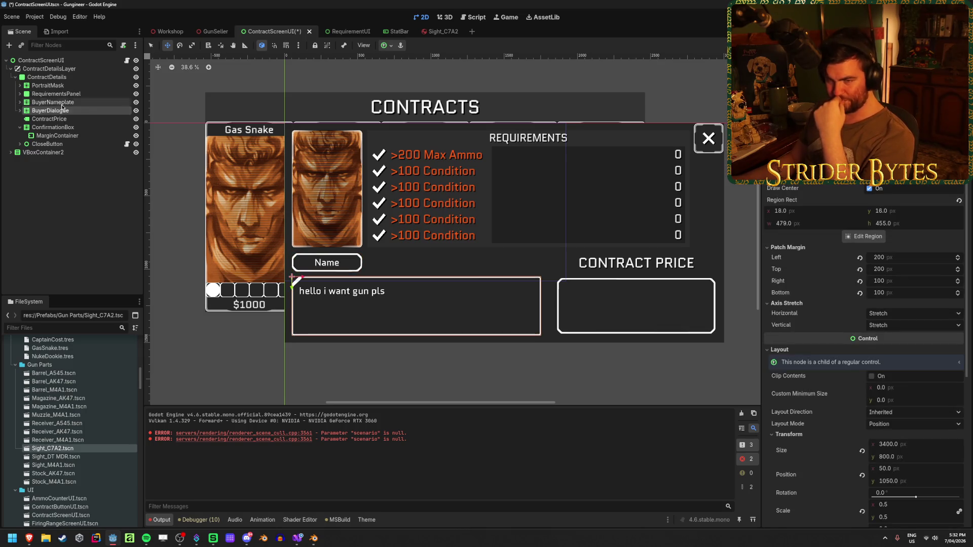
{"action": "left_click", "coordinate": [63, 103]}
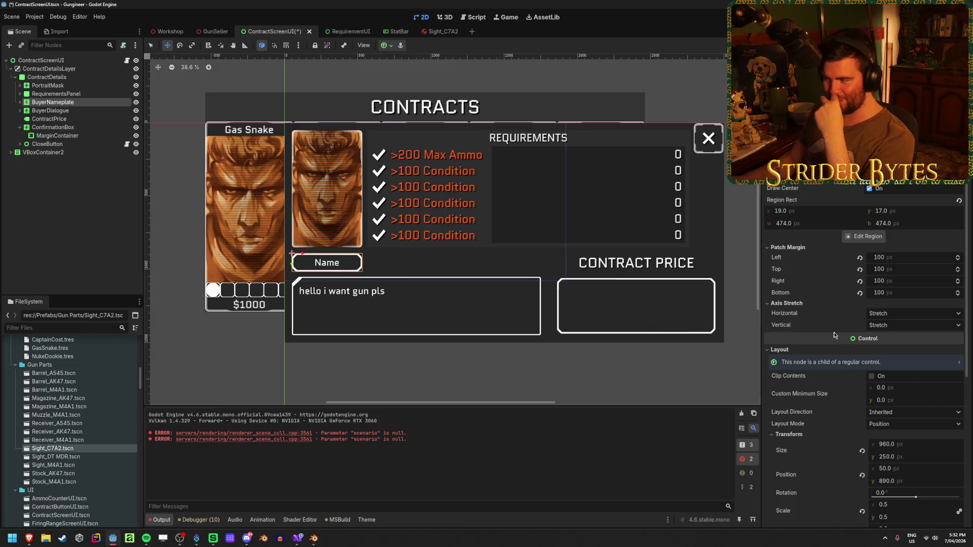
{"action": "scroll", "coordinate": [811, 324], "scroll_direction": "down", "scroll_amount": 3}
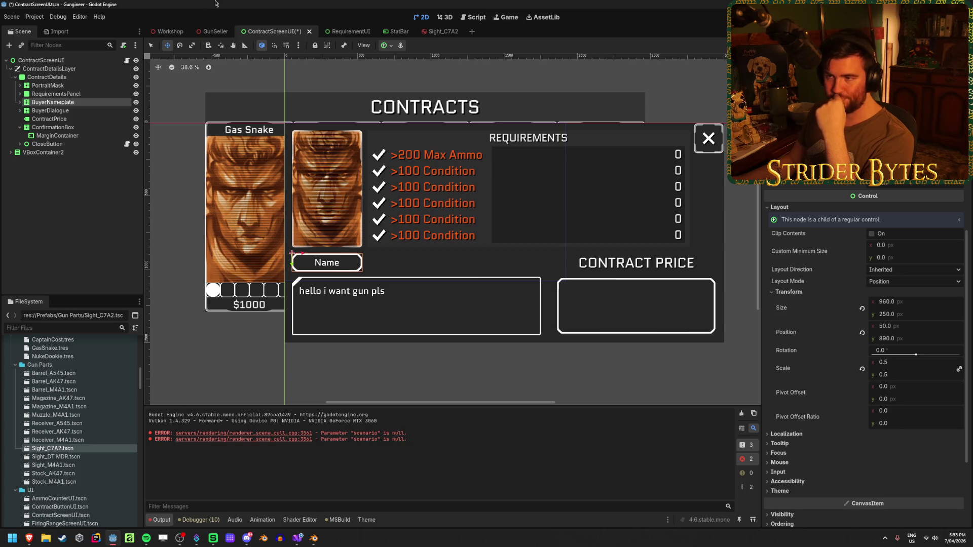
- Save ContractScreenUI, collapse the ConfirmationBox branch in the Scene tree, and save again
{"action": "key", "text": "ctrl+s"}
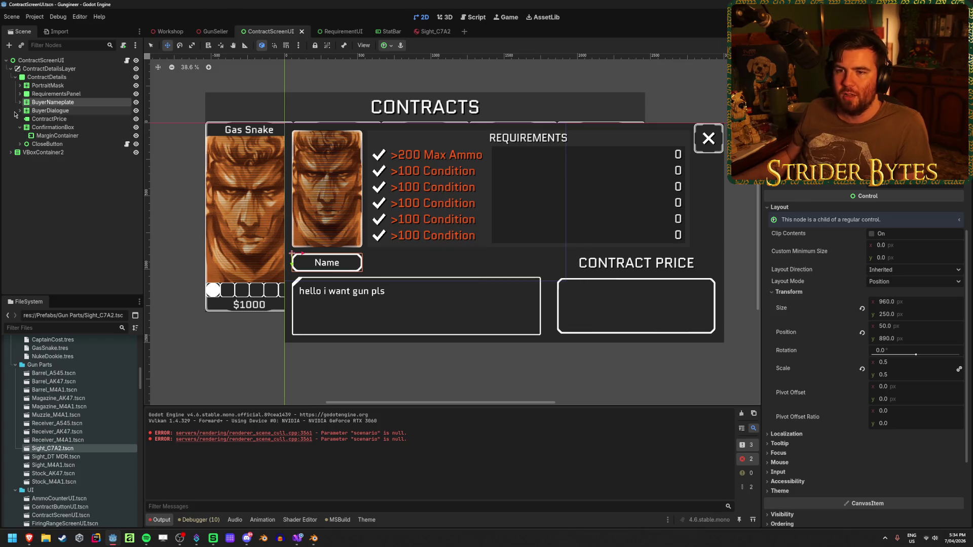
{"action": "left_click", "coordinate": [19, 127]}
{"action": "left_click", "coordinate": [89, 234]}
{"action": "key", "text": "ctrl+s"}
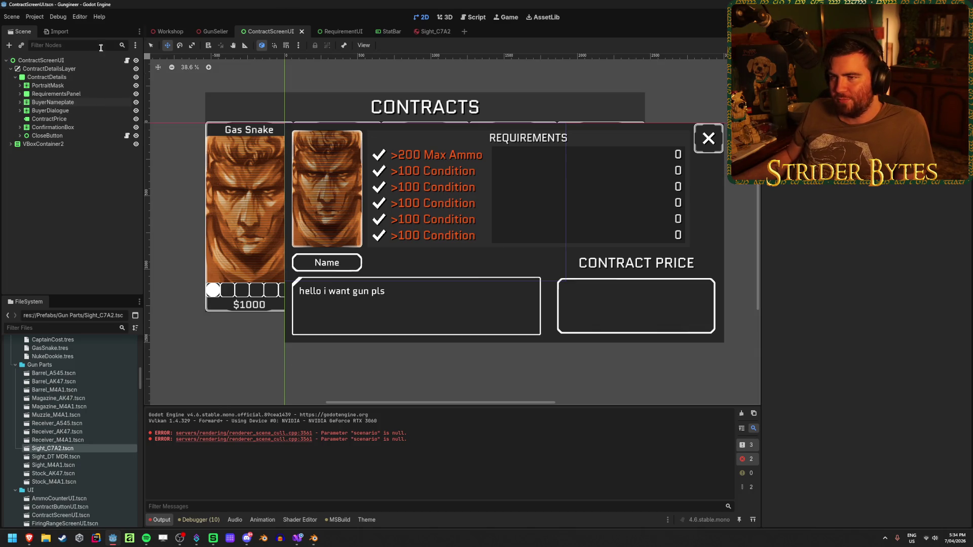
- Preview the details panel on the Workshop wall screen, then close the Sight_C7A2 scene tab
{"action": "left_click", "coordinate": [174, 33]}
{"action": "left_click", "coordinate": [359, 318]}
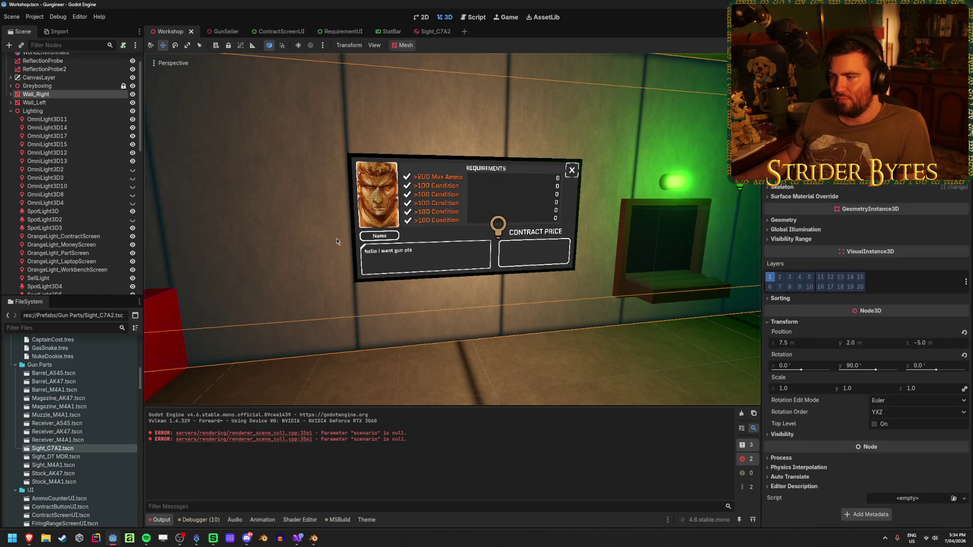
{"action": "left_click", "coordinate": [534, 334]}
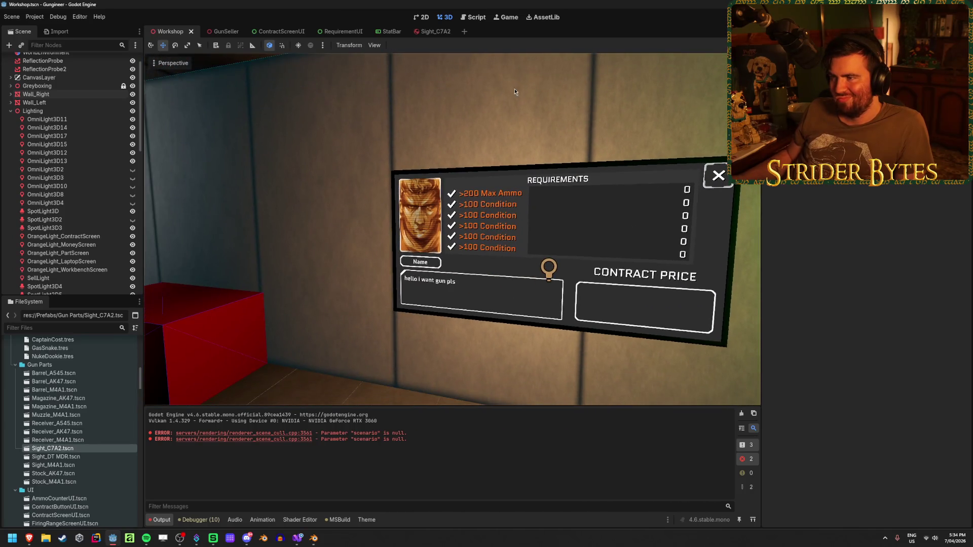
{"action": "middle_click", "coordinate": [433, 31]}
- Open Sight_C7A2.tscn from the FileSystem, orbit and zoom around the scope, and deselect AimPoint
{"action": "double_click", "coordinate": [61, 449]}
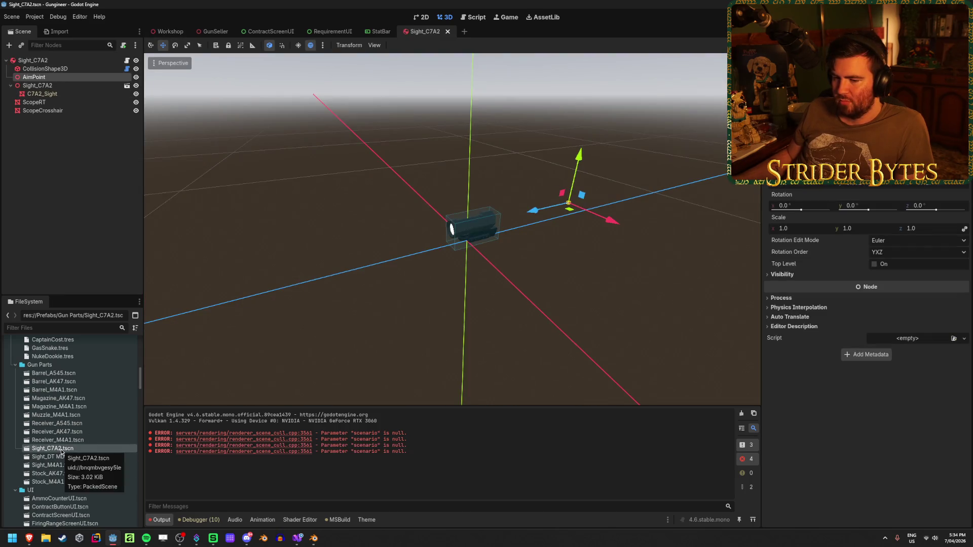
{"action": "mouse_move", "coordinate": [456, 264]}
{"action": "left_mouse_down"}
{"action": "mouse_move", "coordinate": [408, 271]}
{"action": "mouse_move", "coordinate": [241, 241]}
{"action": "mouse_move", "coordinate": [486, 271]}
{"action": "left_mouse_up"}
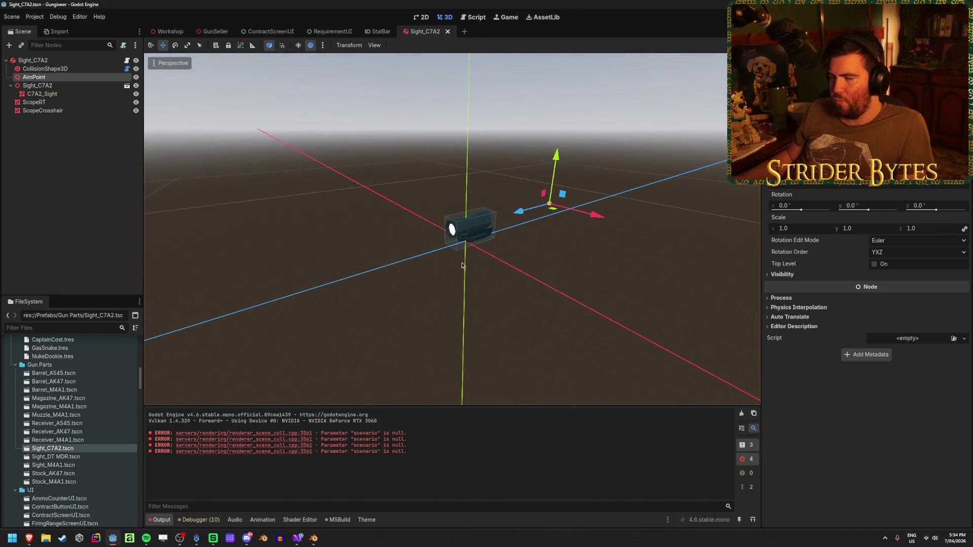
{"action": "scroll", "coordinate": [487, 271], "scroll_direction": "up", "scroll_amount": 5}
{"action": "scroll", "coordinate": [487, 271], "scroll_direction": "down", "scroll_amount": 8}
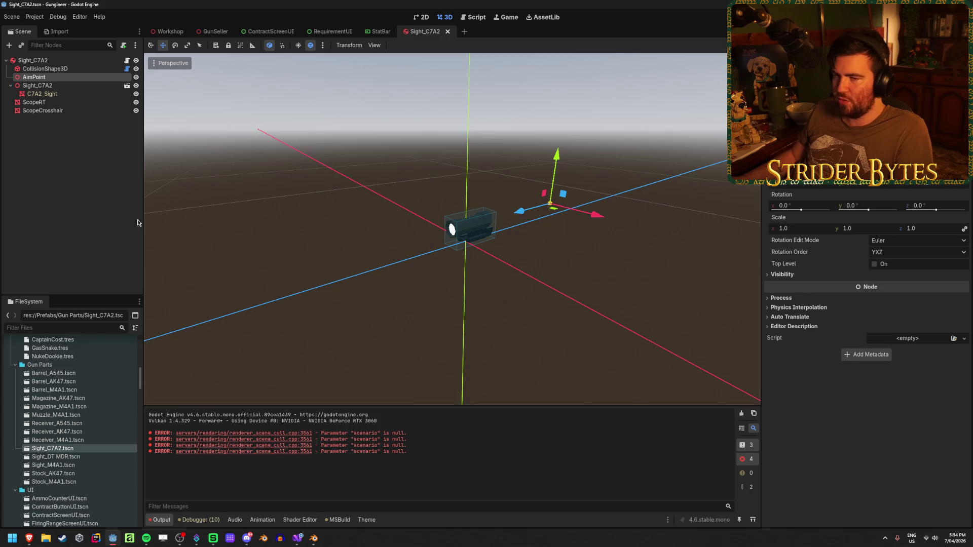
{"action": "left_click", "coordinate": [85, 177]}
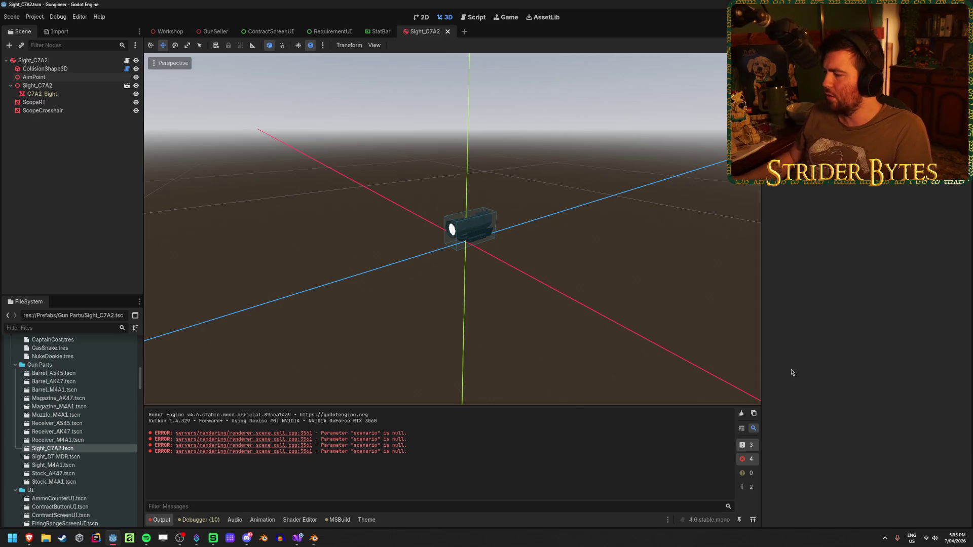
{"action": "left_click", "coordinate": [953, 538]}
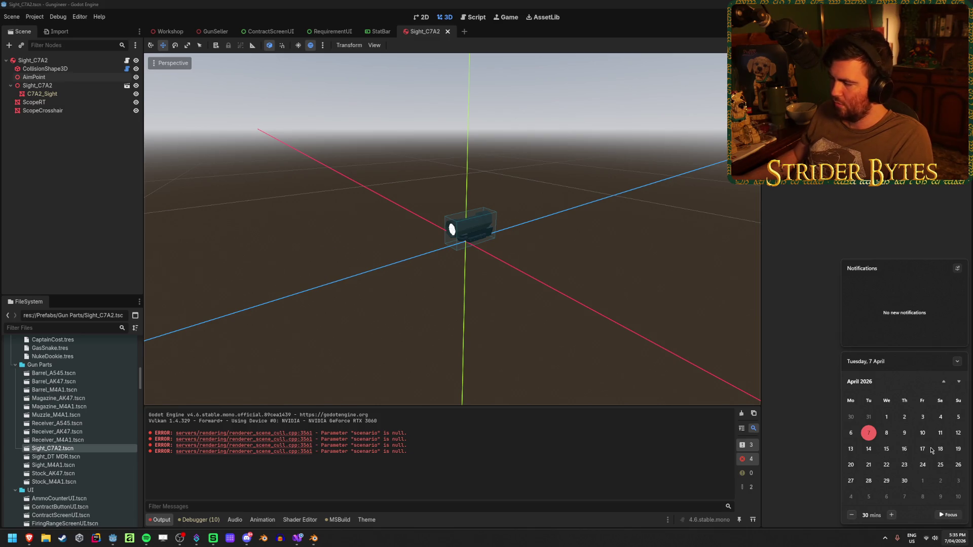
{"action": "left_click", "coordinate": [849, 238]}
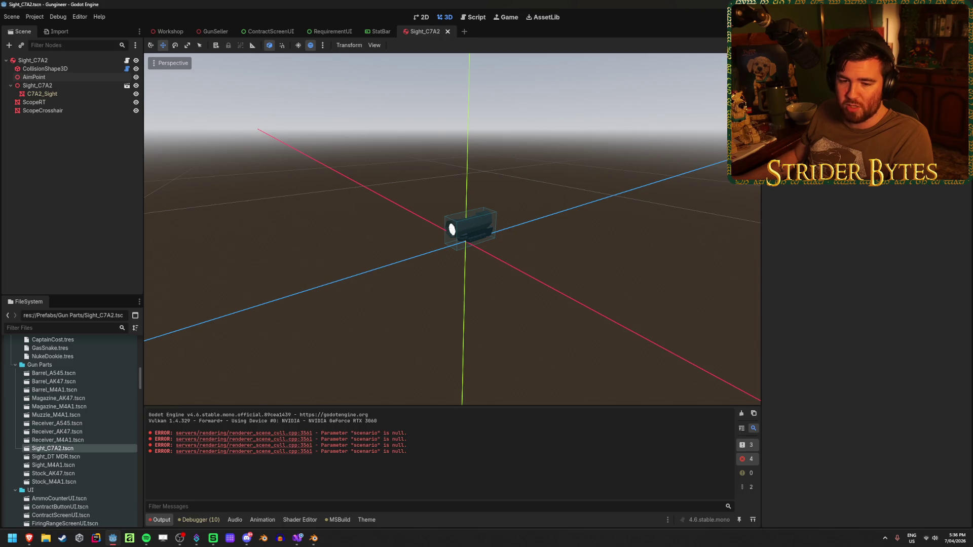
{"action": "key", "text": "alt+Tab"}
{"action": "left_click", "coordinate": [856, 202]}
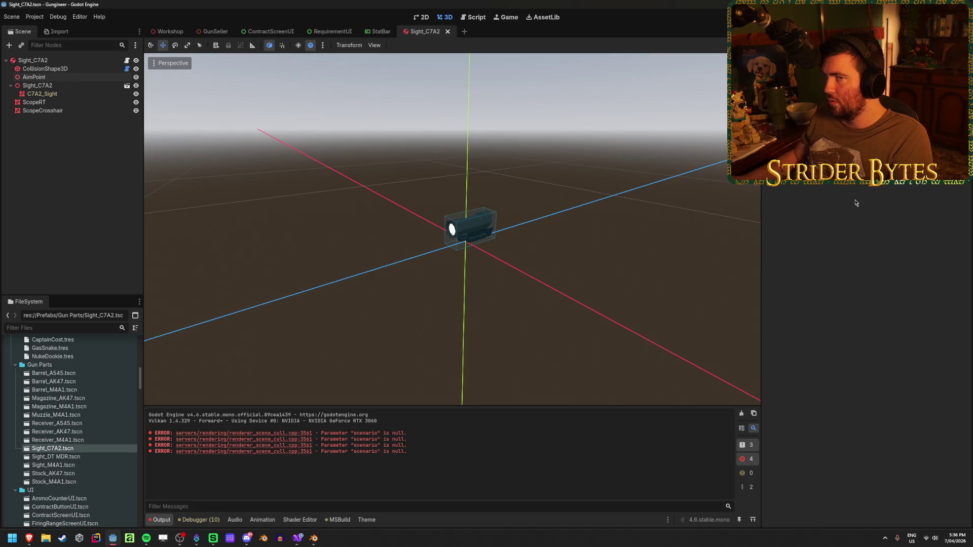
{"action": "key", "text": "alt+Tab"}
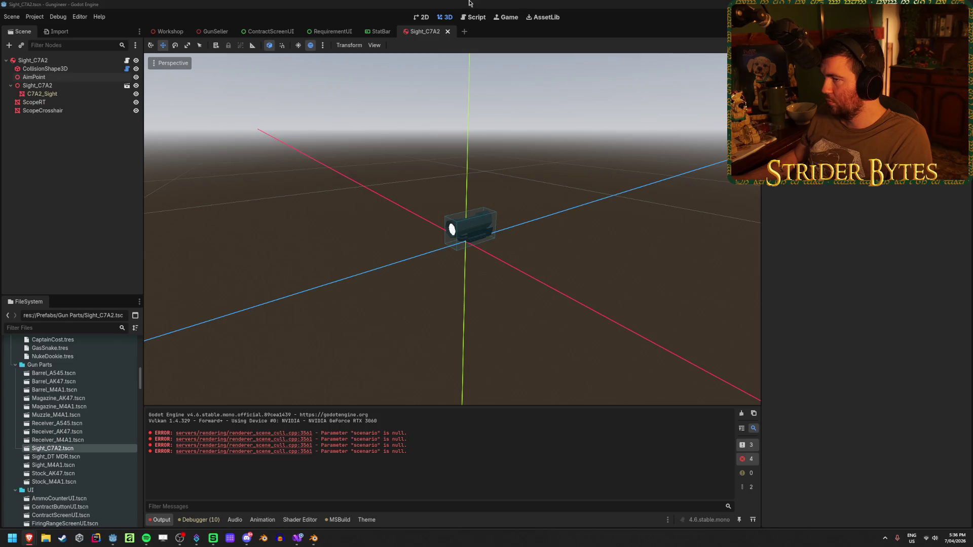
{"action": "left_click", "coordinate": [282, 3]}
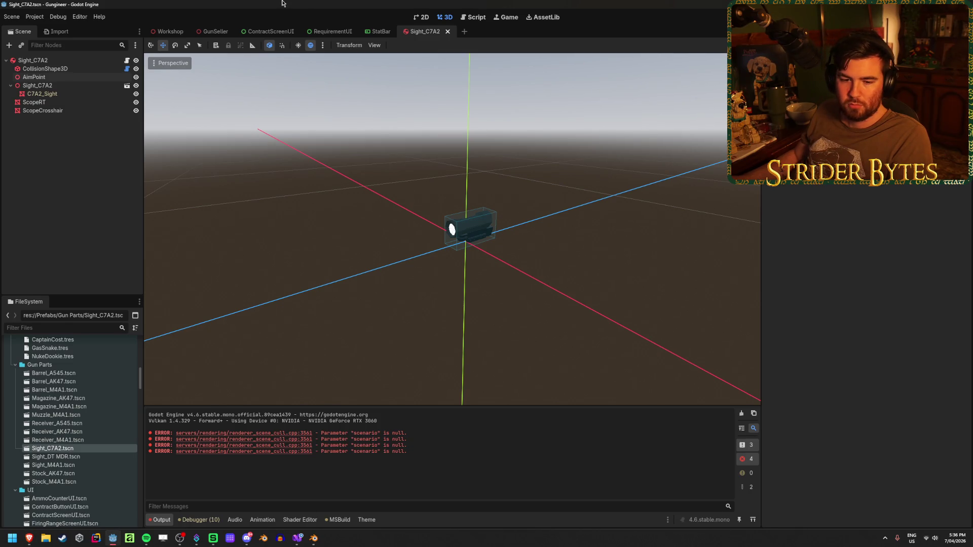